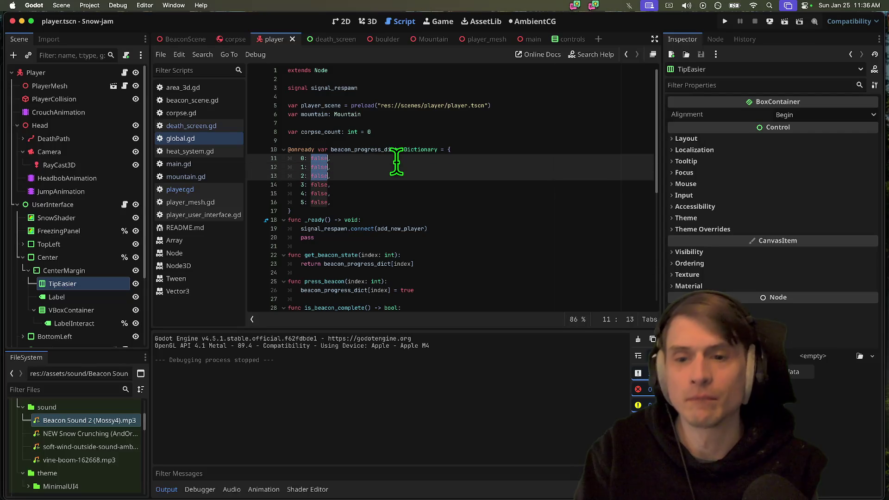
Step: Save the global.gd beacon changes and test-run the game, moving the player forward
{"action": "key", "text": "super+s"}
{"action": "key", "text": "super+b"}
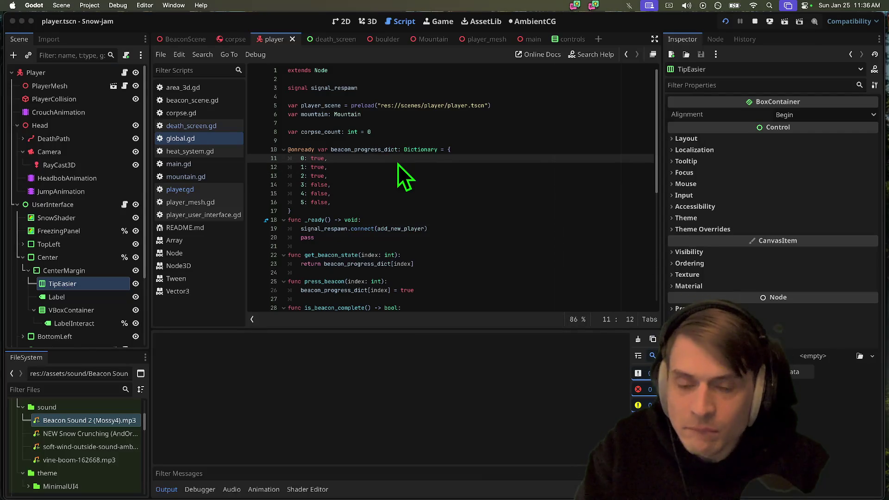
{"action": "key", "text": "w"}
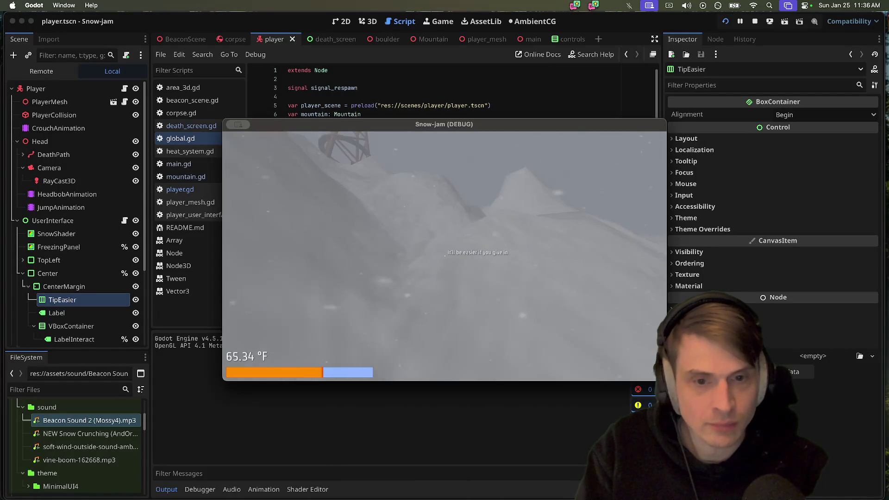
{"action": "key", "text": "Escape"}
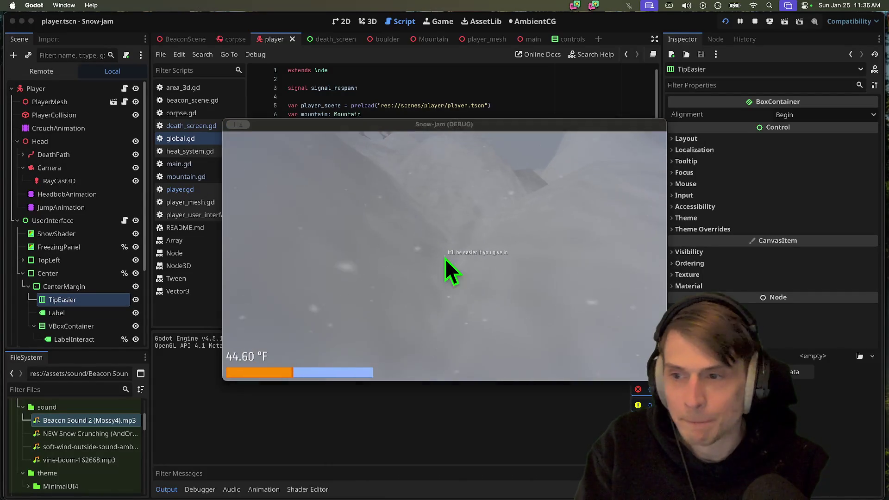
Step: Hide TipEasier, re-test the game, then reparent Label under TipEasier in the Scene dock
{"action": "left_click", "coordinate": [135, 300]}
{"action": "key", "text": "super+b"}
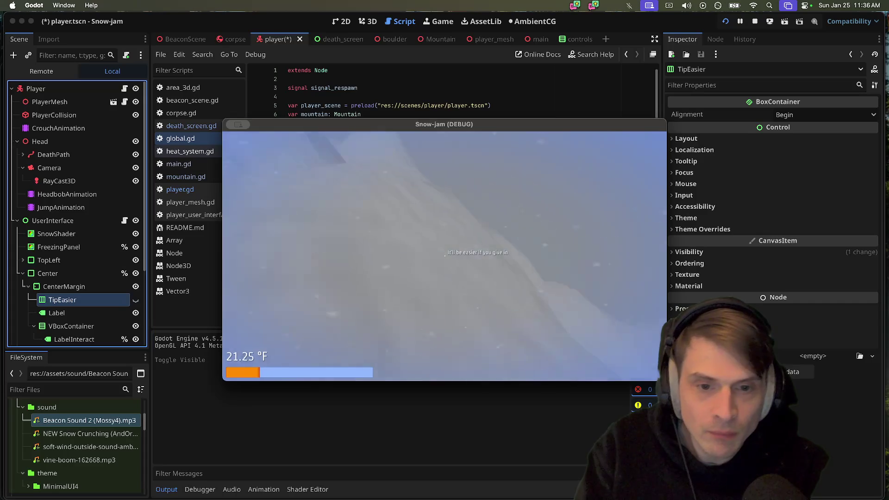
{"action": "key", "text": "Escape"}
{"action": "key", "text": "super+b"}
{"action": "key", "text": "super+space"}
{"action": "key", "text": "Escape"}
{"action": "key", "text": "super+b"}
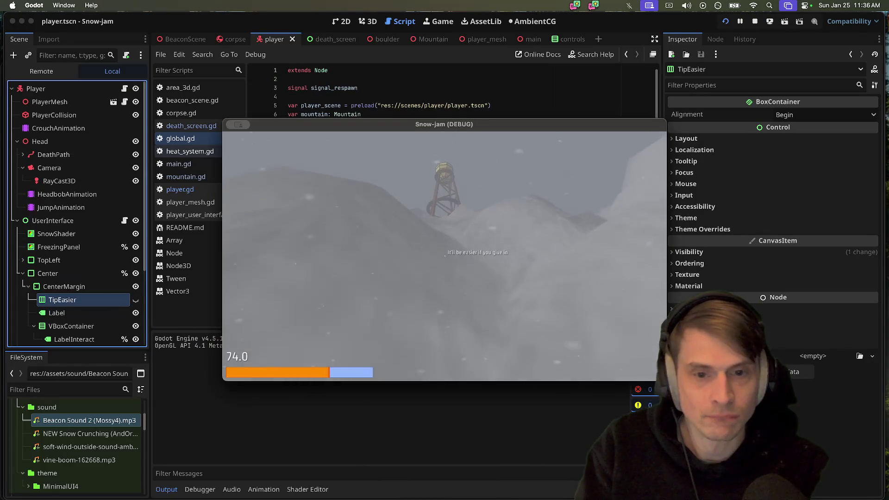
{"action": "key", "text": "super+period"}
{"action": "mouse_move", "coordinate": [105, 297]}
{"action": "left_mouse_down"}
{"action": "mouse_move", "coordinate": [93, 297]}
{"action": "mouse_move", "coordinate": [96, 283]}
{"action": "left_mouse_up"}
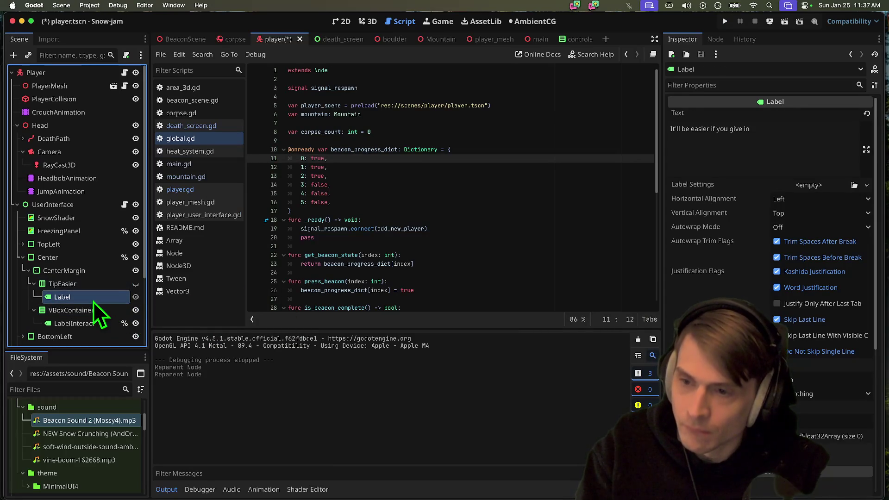
Step: Rename the Label node to LabelEasier, then save and test-run the game
{"action": "double_click", "coordinate": [93, 301]}
{"action": "type", "text": "Easier"}
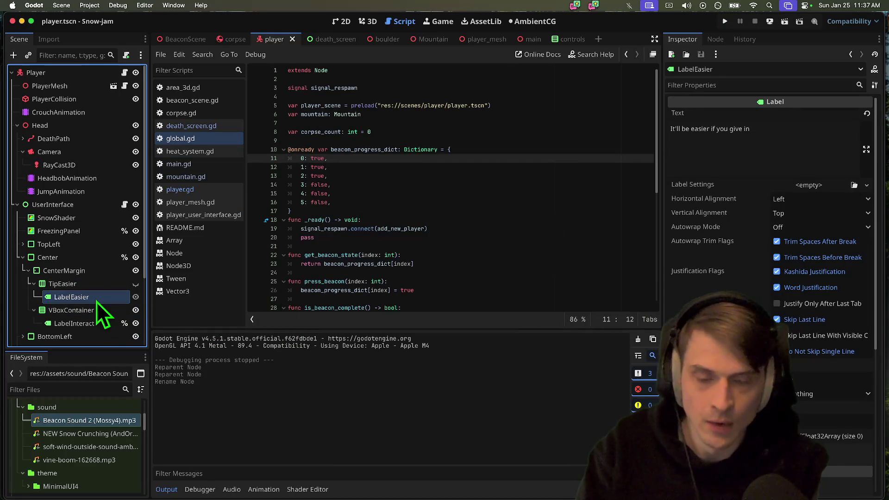
{"action": "key", "text": "Return"}
{"action": "key", "text": "super+b"}
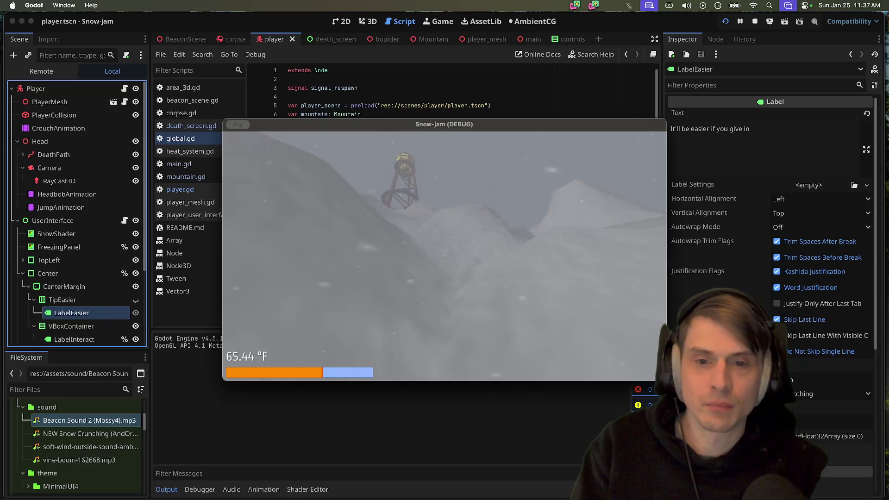
{"action": "key", "text": "Escape"}
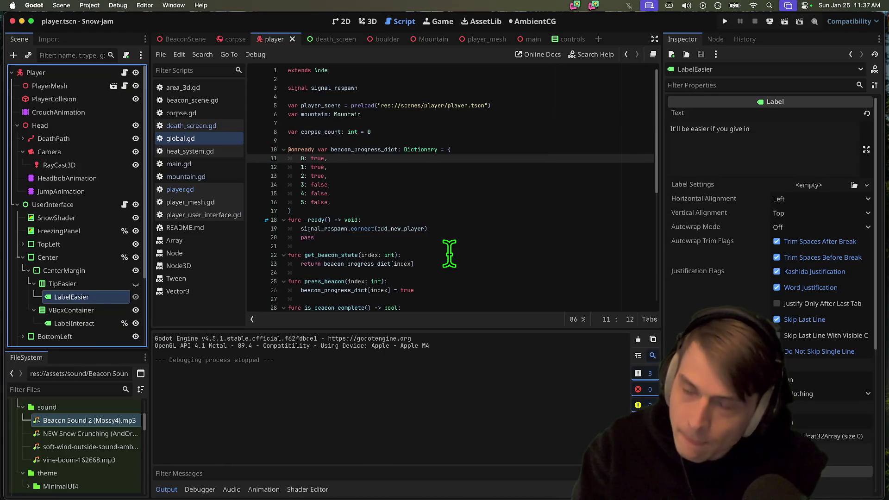
Step: Launch QuickTime Player via Spotlight and show its File menu
{"action": "key", "text": "super+space"}
{"action": "type", "text": "qui"}
{"action": "key", "text": "Return"}
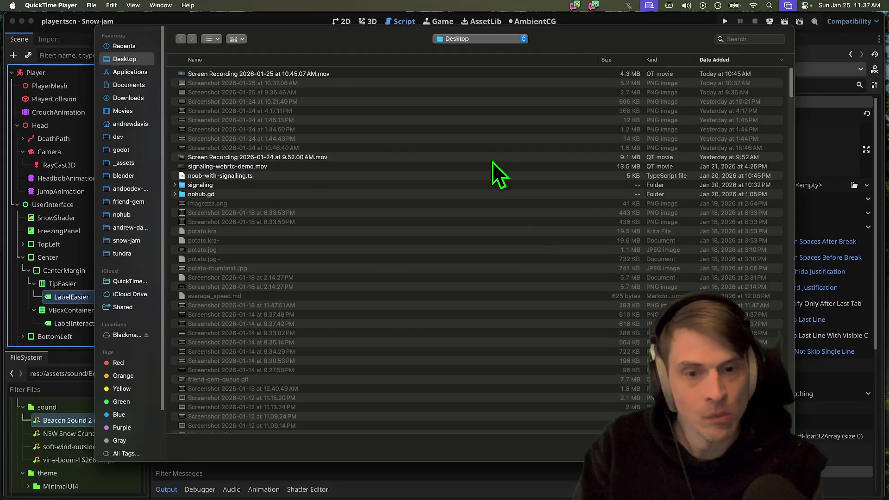
{"action": "key", "text": "Escape"}
{"action": "left_click", "coordinate": [91, 6]}
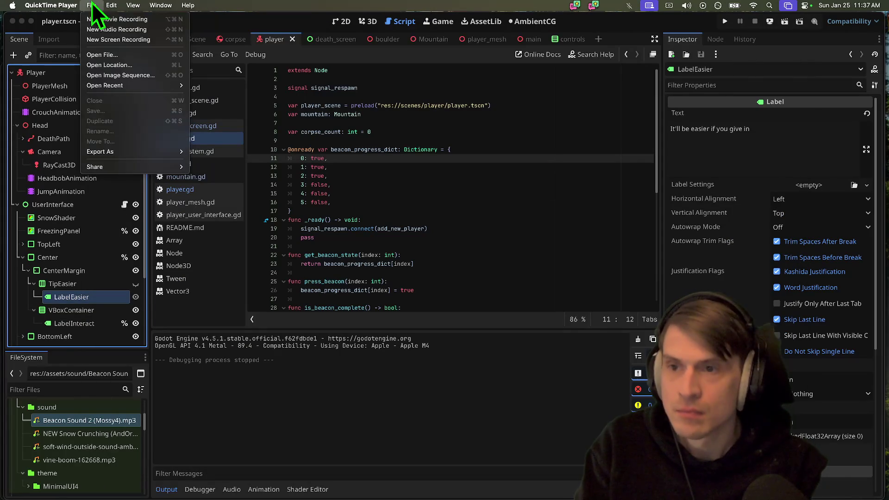
Step: Try a first screen recording around the editor with a quick game test, then discard it
{"action": "left_click", "coordinate": [109, 41]}
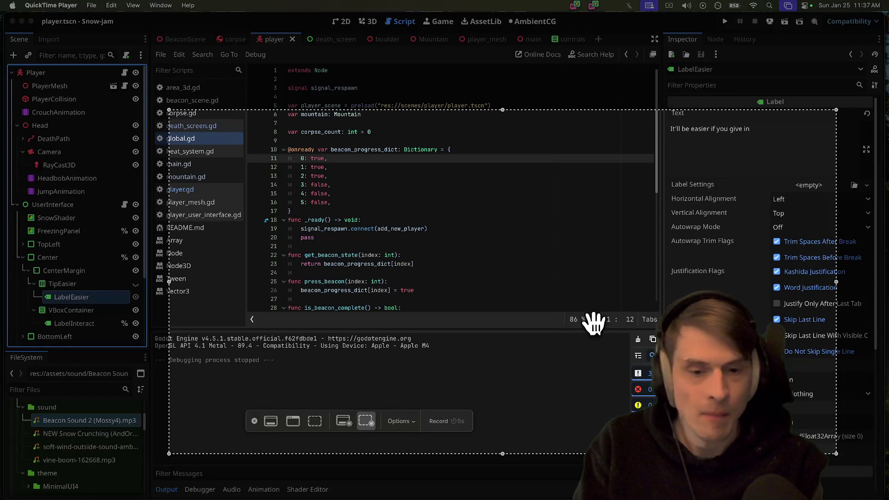
{"action": "left_click_drag", "start_coordinate": [836, 453], "coordinate": [591, 373]}
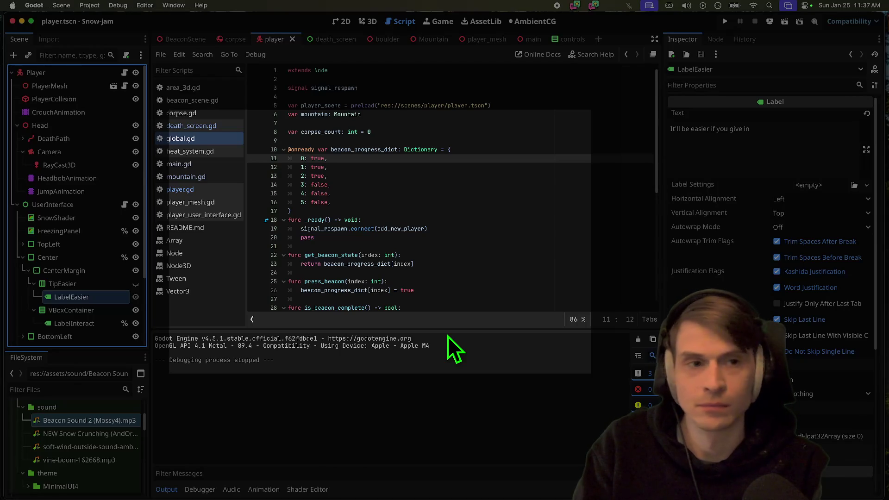
{"action": "key", "text": "super+b"}
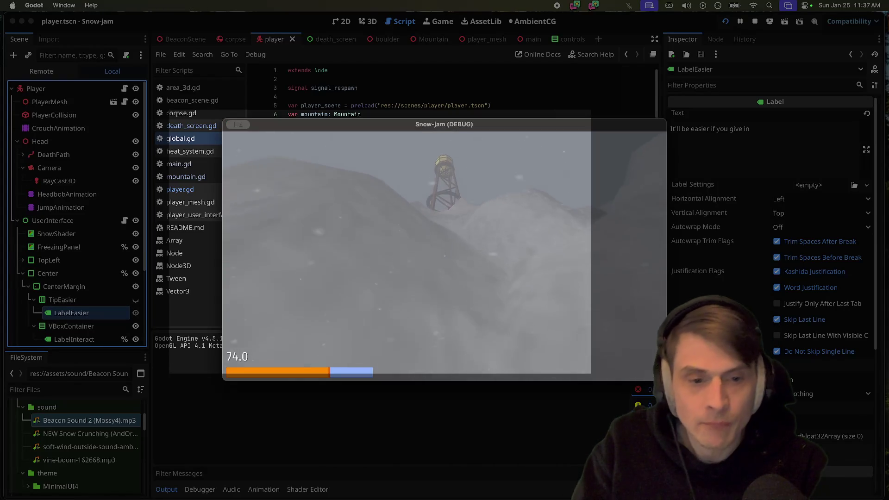
{"action": "key", "text": "super+period"}
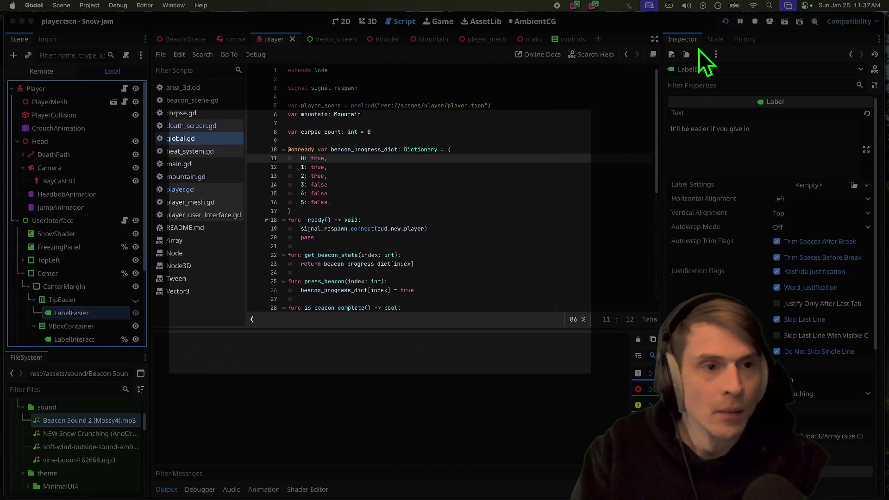
{"action": "left_click", "coordinate": [725, 22]}
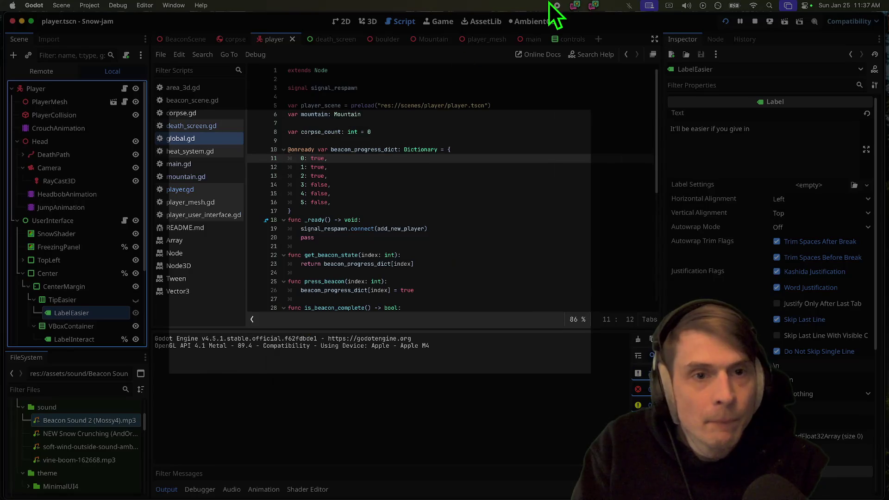
{"action": "left_click", "coordinate": [549, 4]}
{"action": "left_click", "coordinate": [92, 5]}
{"action": "left_click", "coordinate": [104, 73]}
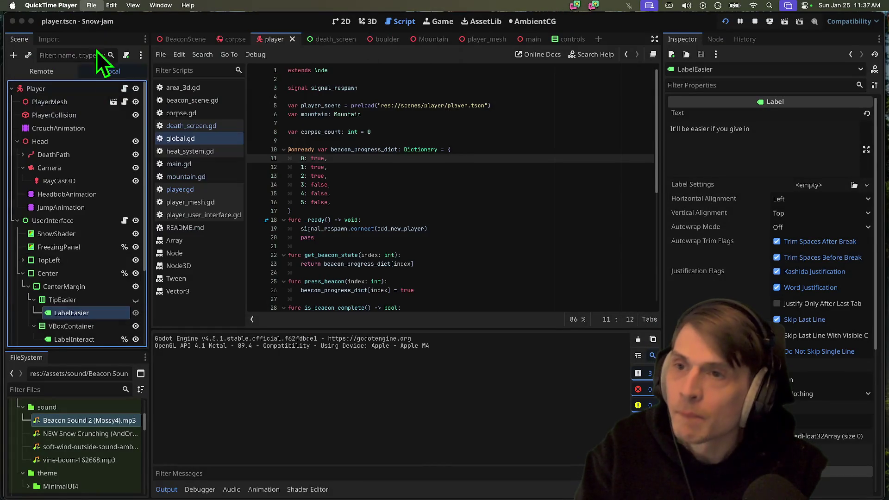
Step: Start a new screen recording framed on the game window and relaunch the game in Godot
{"action": "left_click", "coordinate": [91, 5]}
{"action": "left_click", "coordinate": [110, 44]}
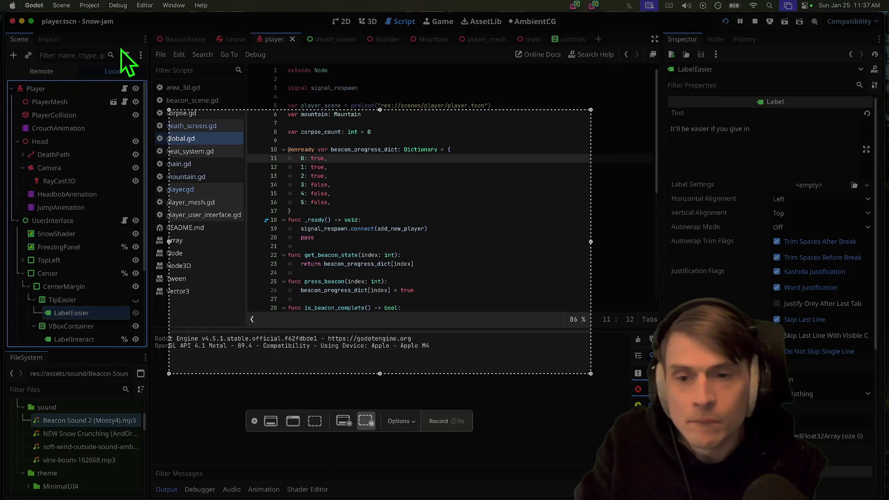
{"action": "key", "text": "super+Tab"}
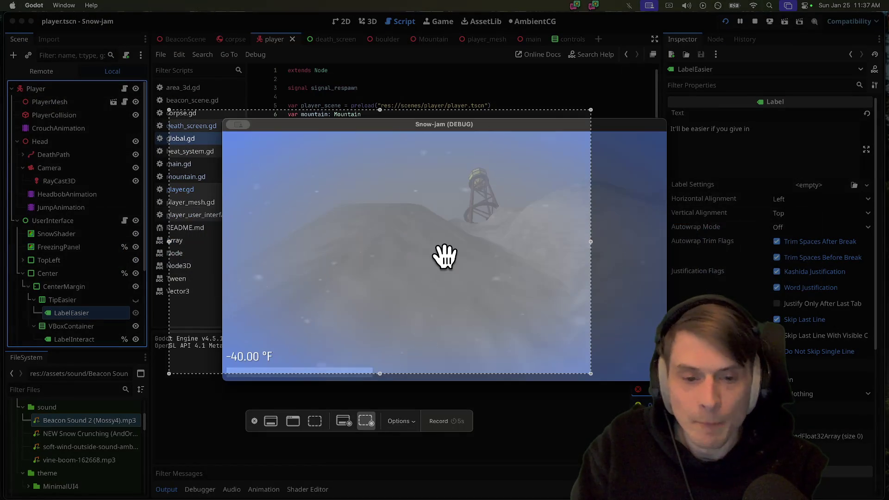
{"action": "left_click_drag", "start_coordinate": [591, 374], "coordinate": [698, 405]}
{"action": "key", "text": "super+Tab"}
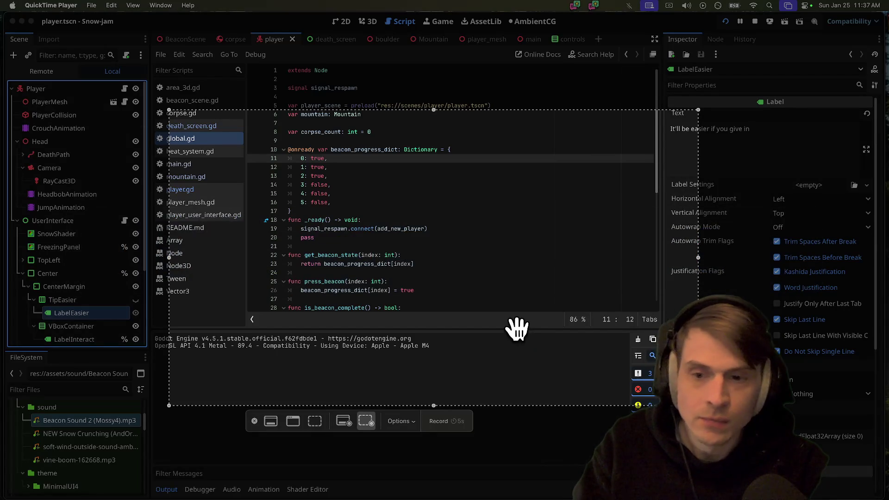
{"action": "key", "text": "super+Tab"}
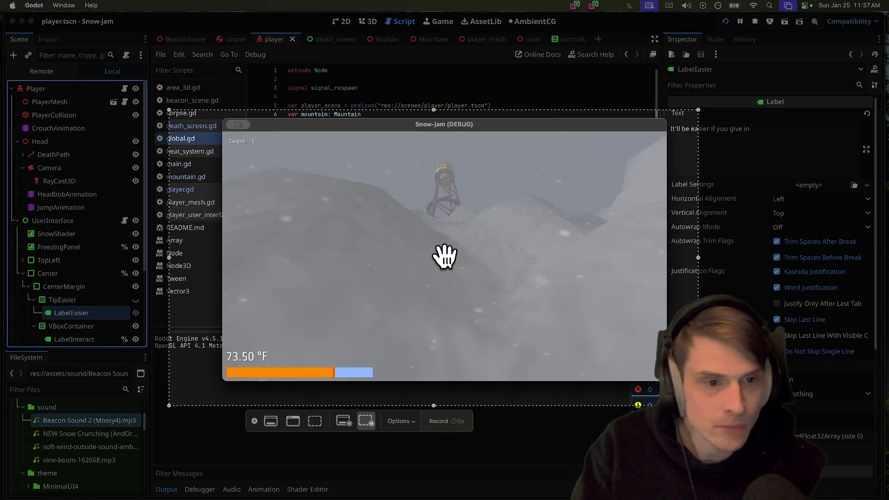
{"action": "key", "text": "super+Tab"}
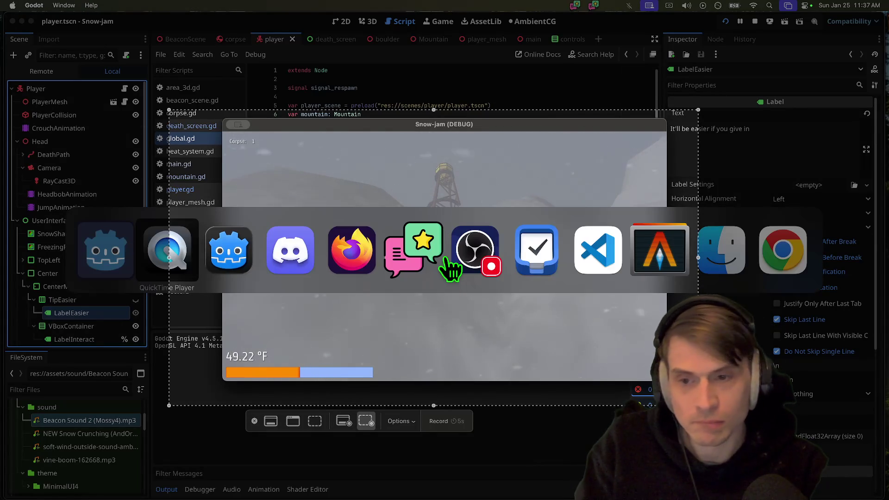
{"action": "key", "text": "super+Tab"}
{"action": "key", "text": "Return"}
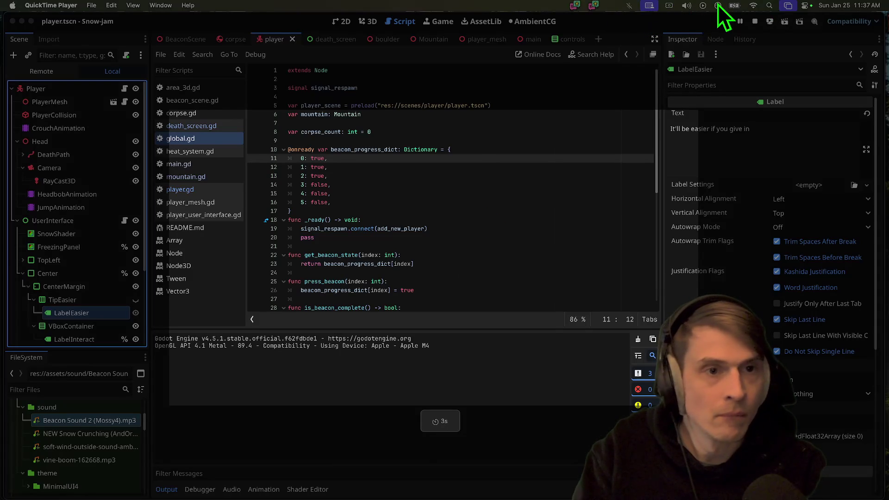
{"action": "key", "text": "super+Tab"}
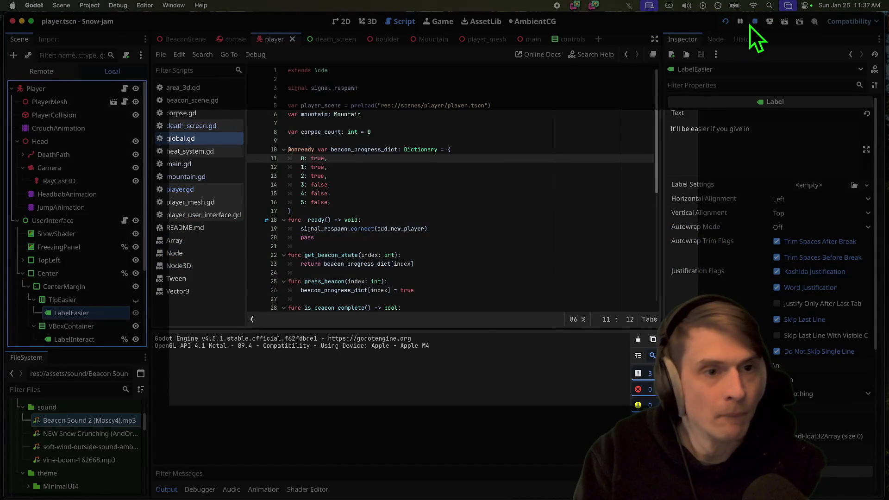
{"action": "left_click", "coordinate": [731, 24]}
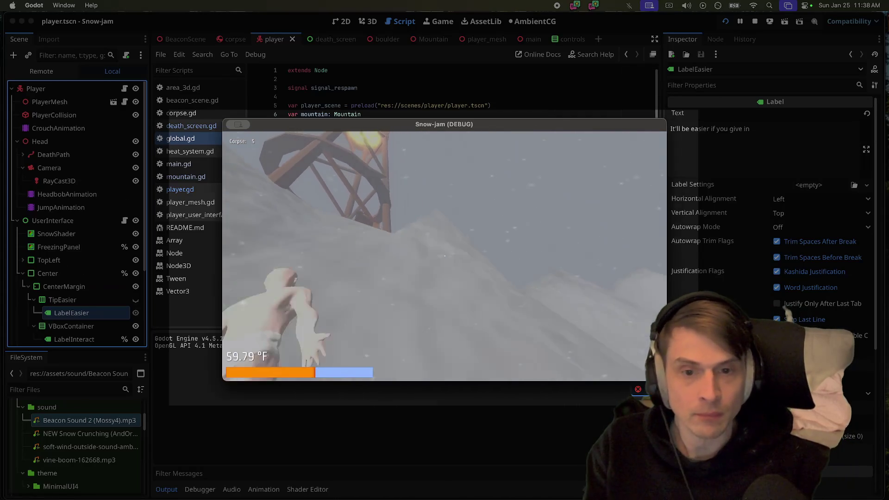
Step: Stop the Snow-jam run after playing, then stop the QuickTime screen recording
{"action": "key", "text": "Escape"}
{"action": "left_click", "coordinate": [558, 5]}
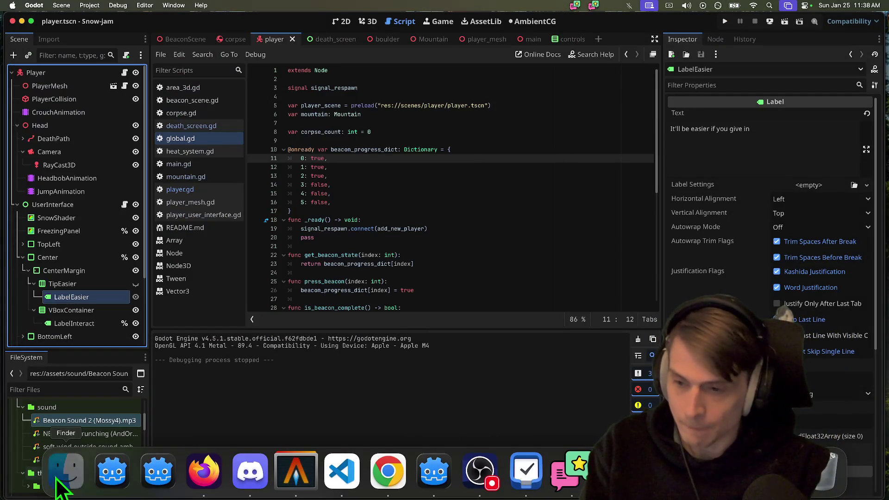
Step: Open Finder to the Desktop recordings, then launch HandBrake via Spotlight
{"action": "left_click", "coordinate": [66, 472]}
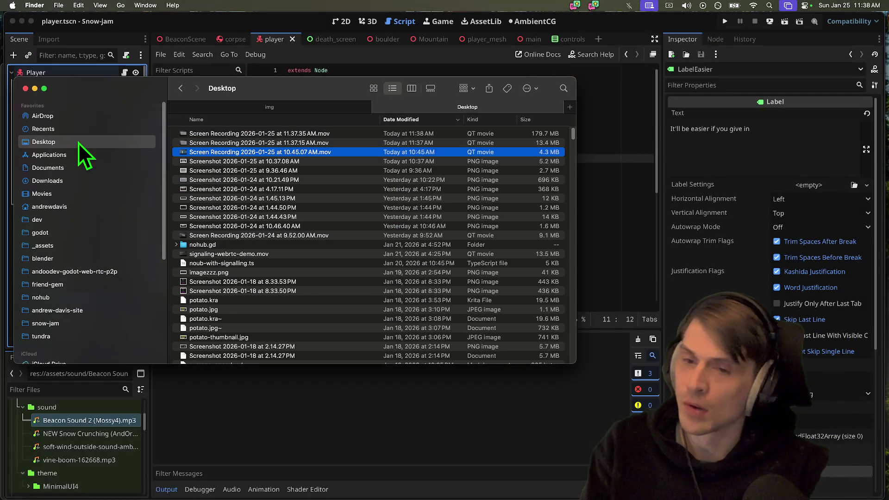
{"action": "key", "text": "super+space"}
{"action": "type", "text": "handb"}
{"action": "key", "text": "Return"}
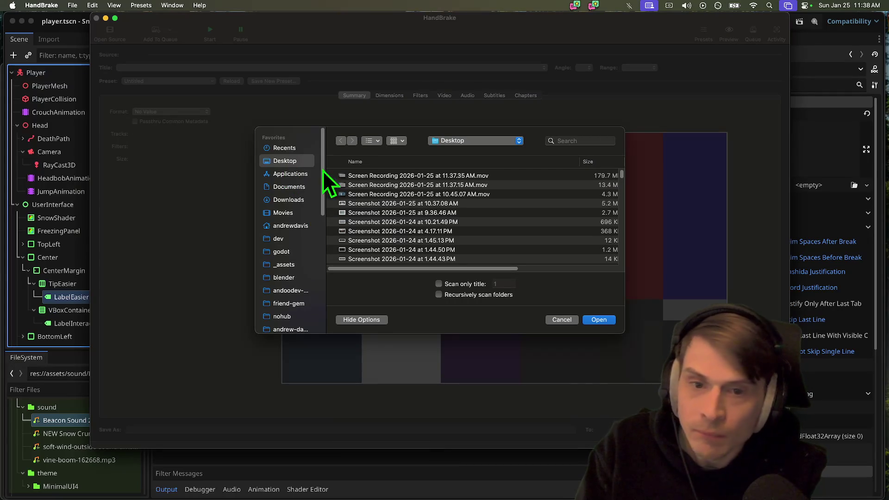
Step: Load the 11.37.35 AM screen recording as HandBrake's source
{"action": "double_click", "coordinate": [427, 178]}
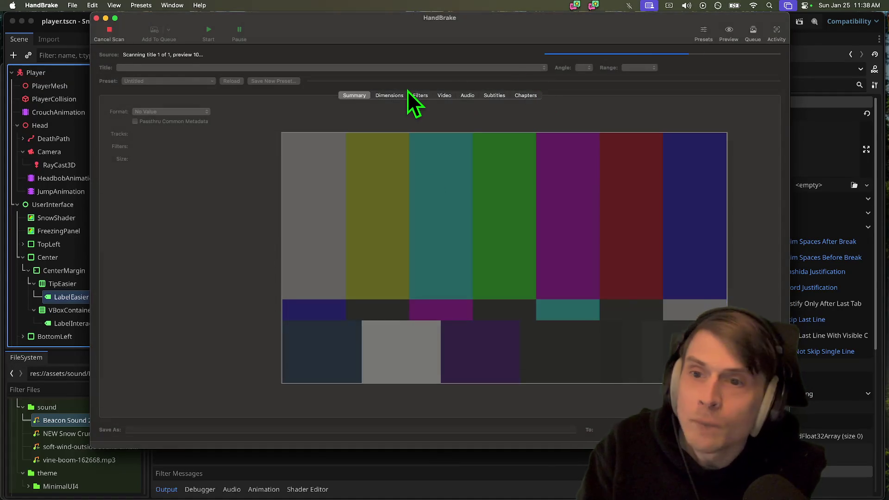
{"action": "left_click", "coordinate": [193, 113]}
{"action": "left_click", "coordinate": [193, 115]}
{"action": "left_click", "coordinate": [206, 70]}
{"action": "left_click", "coordinate": [206, 70]}
Step: Apply the Web Creator 720p60 preset, name the output speedrun.mp4, and start encoding
{"action": "left_click", "coordinate": [199, 83]}
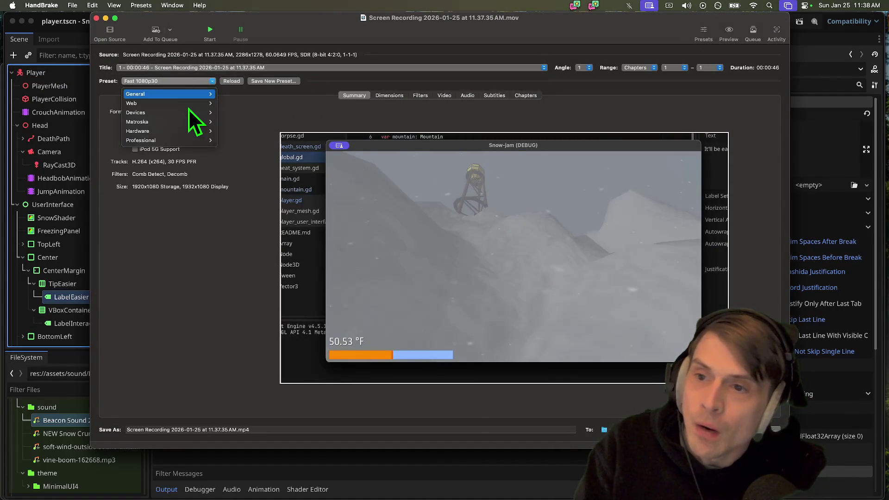
{"action": "mouse_move", "coordinate": [188, 104]}
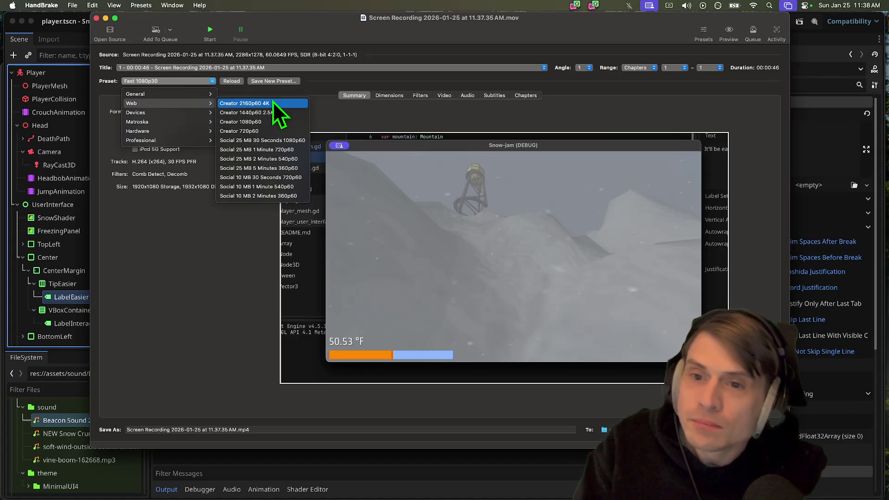
{"action": "left_click", "coordinate": [270, 131]}
{"action": "left_click", "coordinate": [176, 431]}
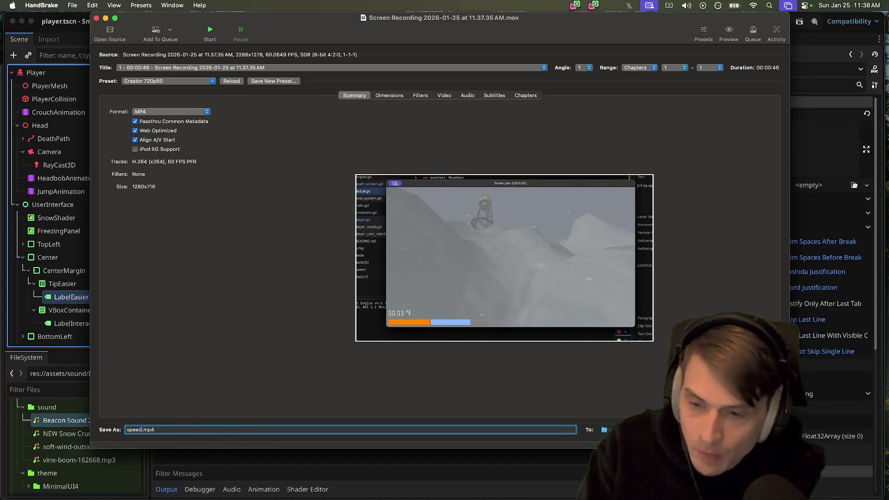
{"action": "type", "text": "run"}
{"action": "key", "text": "Return"}
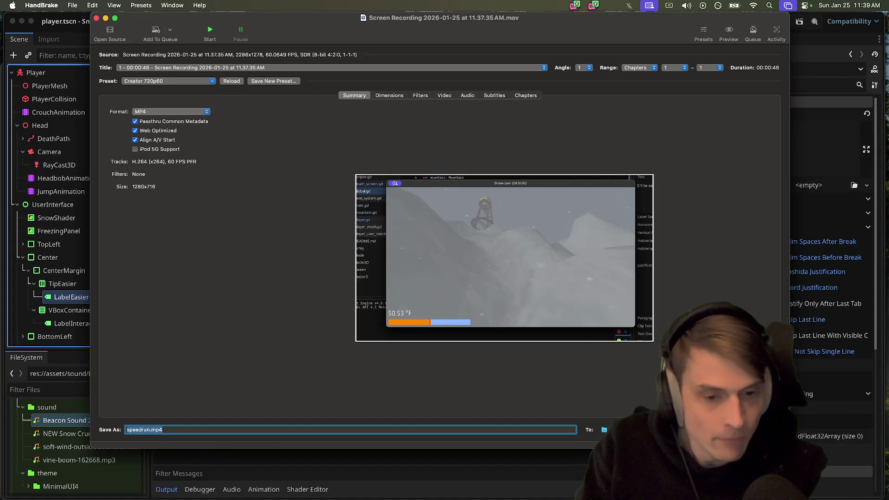
{"action": "left_click", "coordinate": [209, 31]}
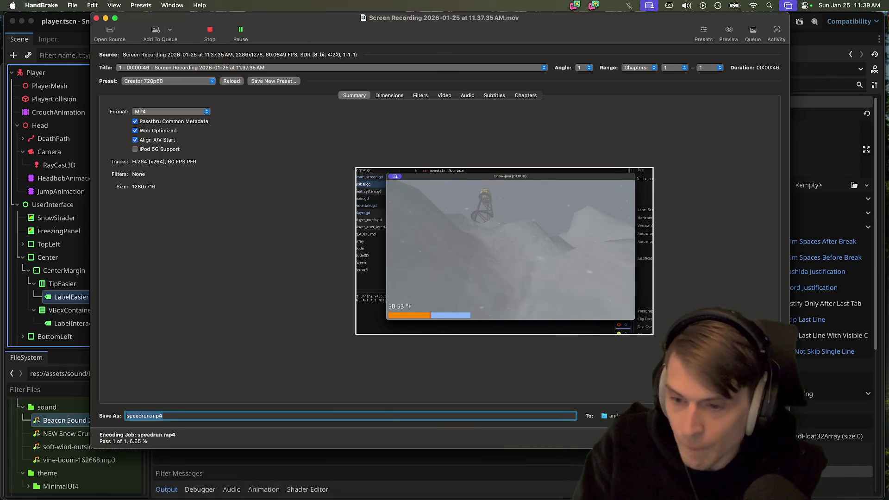
{"action": "left_click", "coordinate": [234, 477]}
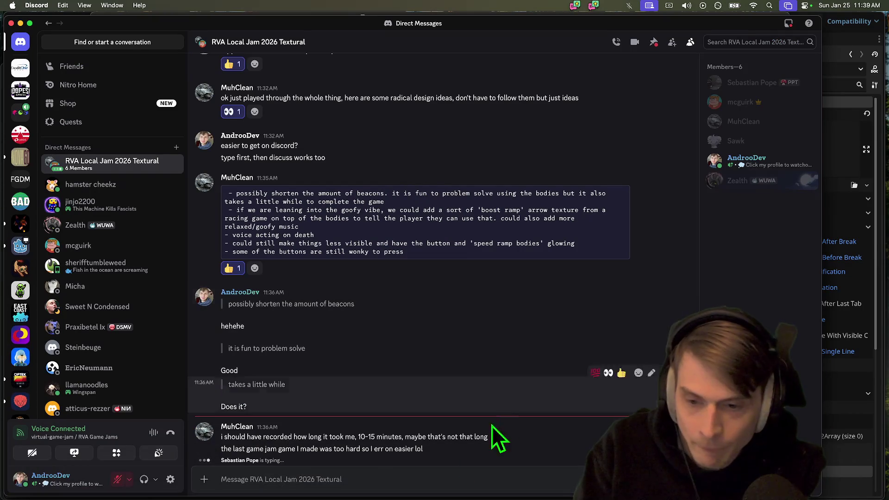
Step: Reply to the design-ideas message quoting the 'boost ramp' arrow texture line as already in the game
{"action": "left_click", "coordinate": [204, 479]}
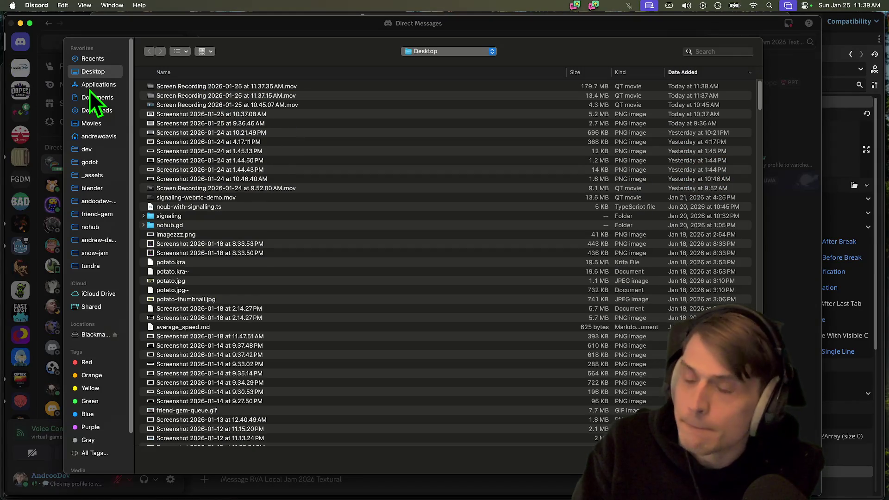
{"action": "key", "text": "Escape"}
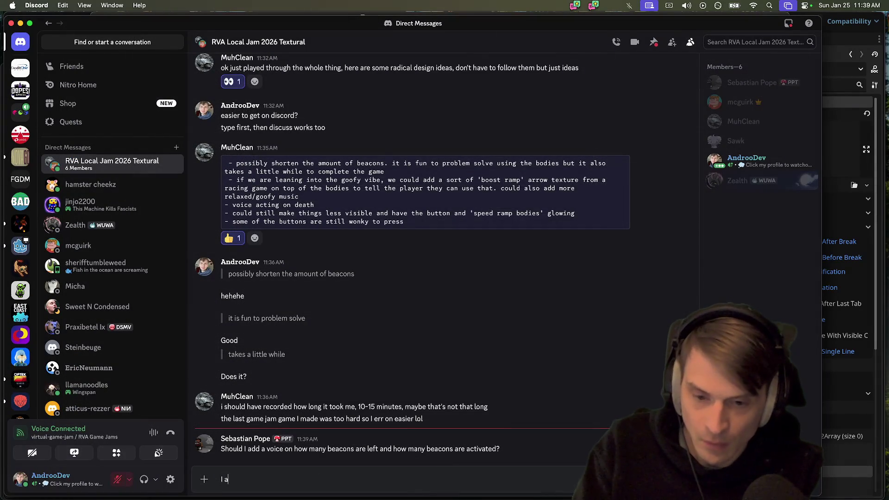
{"action": "key", "text": "BackSpace"}
{"action": "key", "text": "BackSpace"}
{"action": "key", "text": "BackSpace"}
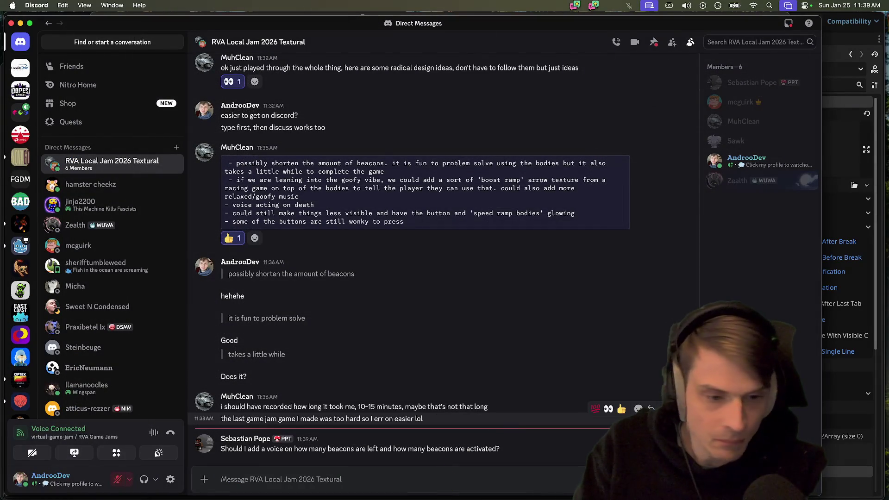
{"action": "left_click", "coordinate": [651, 408]}
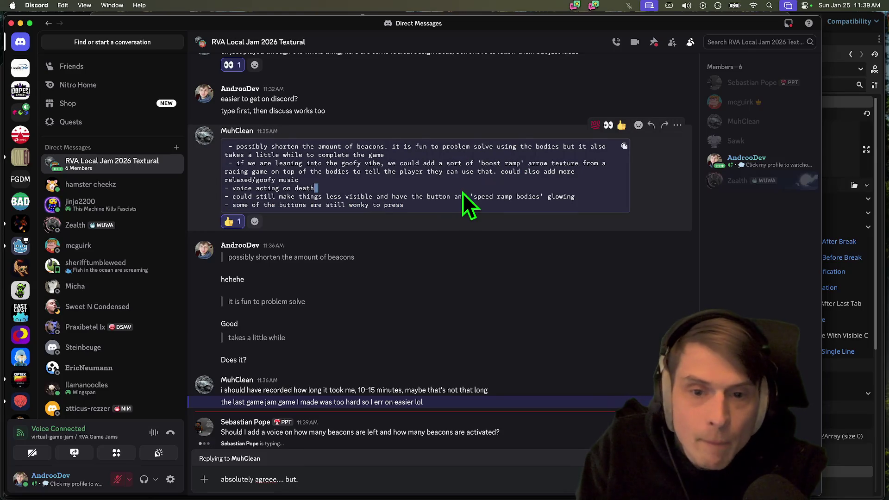
{"action": "mouse_move", "coordinate": [579, 163]}
{"action": "left_mouse_down"}
{"action": "mouse_move", "coordinate": [509, 179]}
{"action": "mouse_move", "coordinate": [567, 163]}
{"action": "mouse_move", "coordinate": [447, 163]}
{"action": "left_mouse_up"}
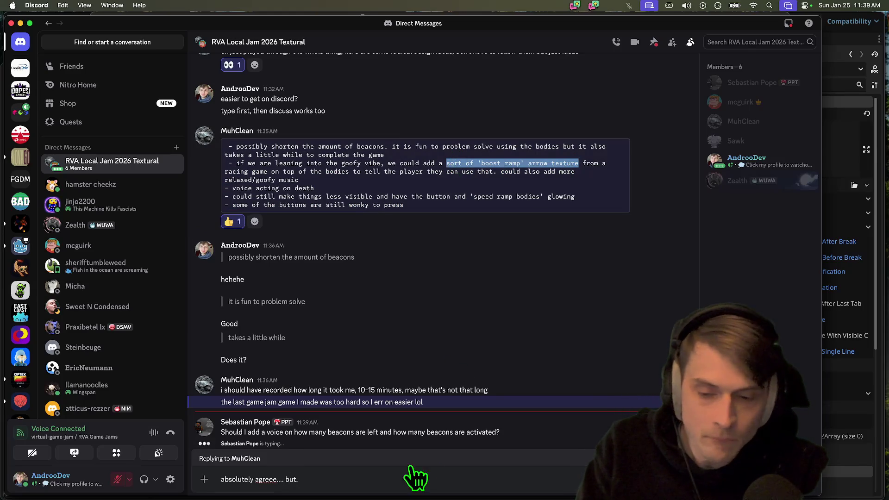
{"action": "left_click", "coordinate": [420, 463]}
{"action": "key", "text": "shift+Return"}
{"action": "type", "text": ">"}
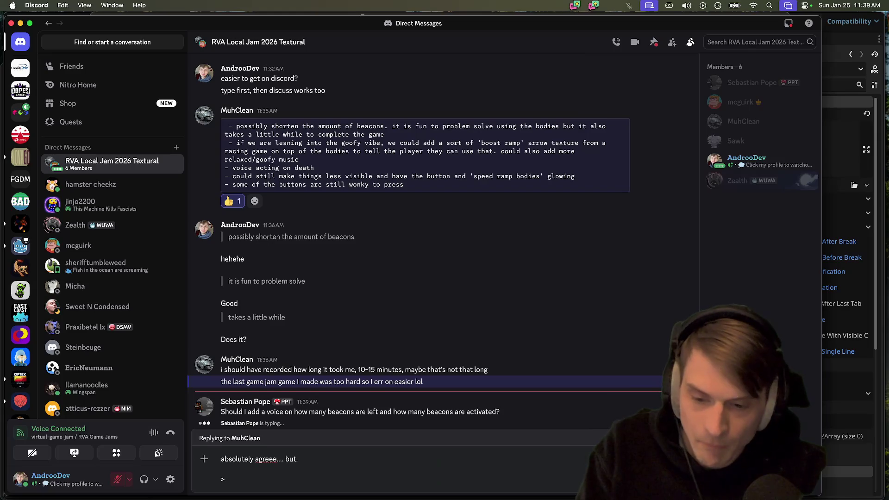
{"action": "key", "text": "shift+Return"}
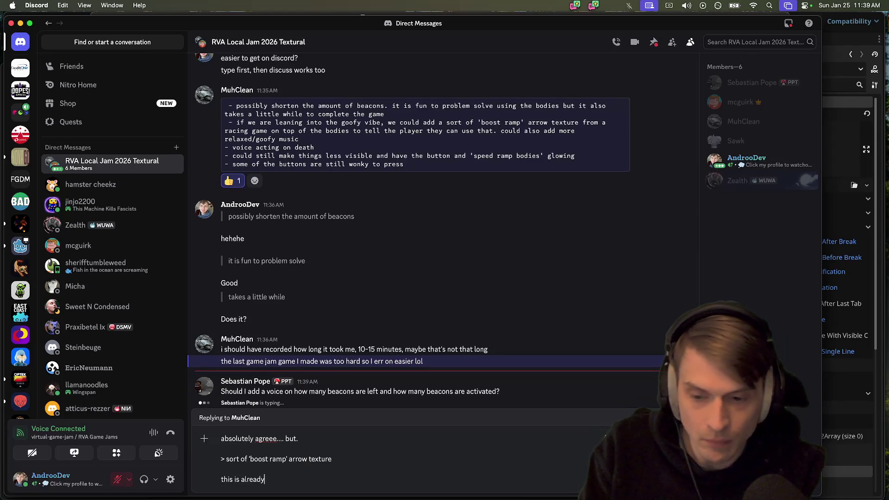
{"action": "type", "text": "here"}
{"action": "key", "text": "Return"}
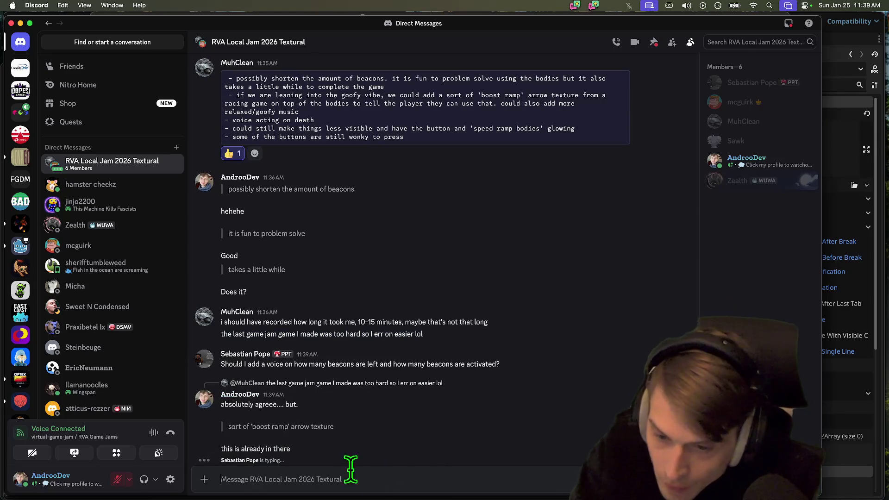
Step: Upload speedrun.mp4 from Downloads to the chat and play the posted clip
{"action": "left_click", "coordinate": [204, 479]}
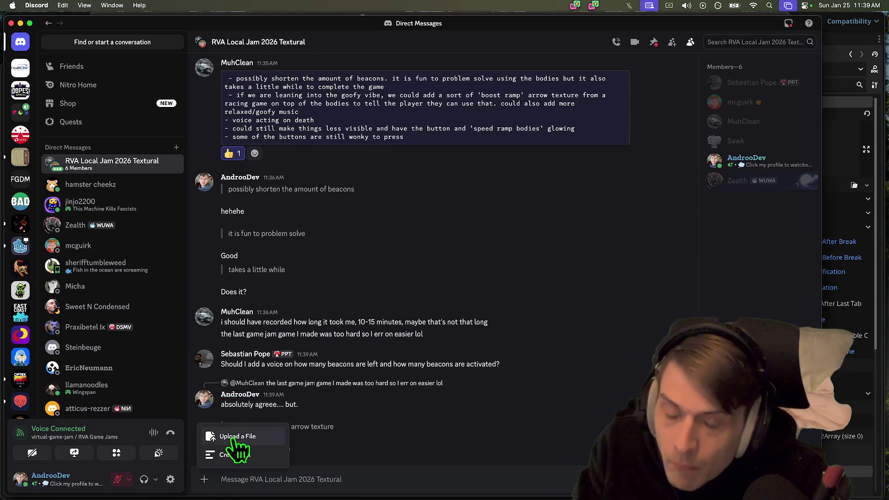
{"action": "left_click", "coordinate": [236, 440]}
{"action": "left_click", "coordinate": [107, 101]}
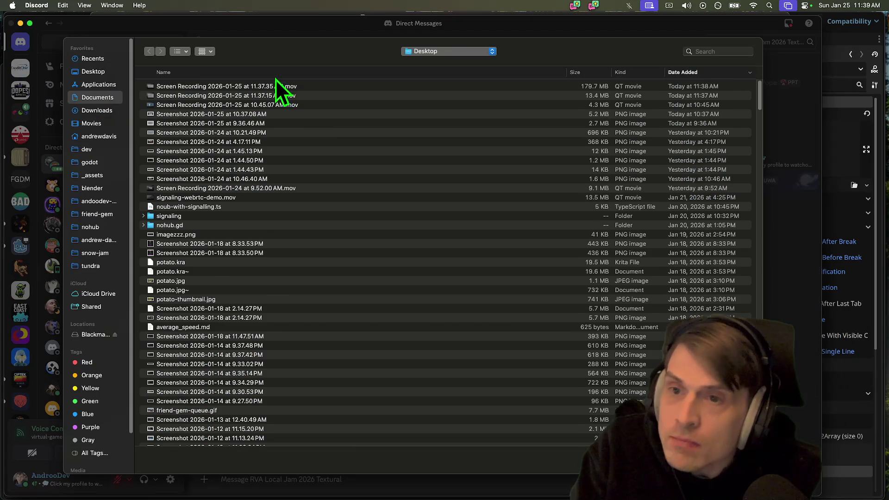
{"action": "left_click", "coordinate": [108, 111]}
{"action": "double_click", "coordinate": [212, 88]}
{"action": "key", "text": "Return"}
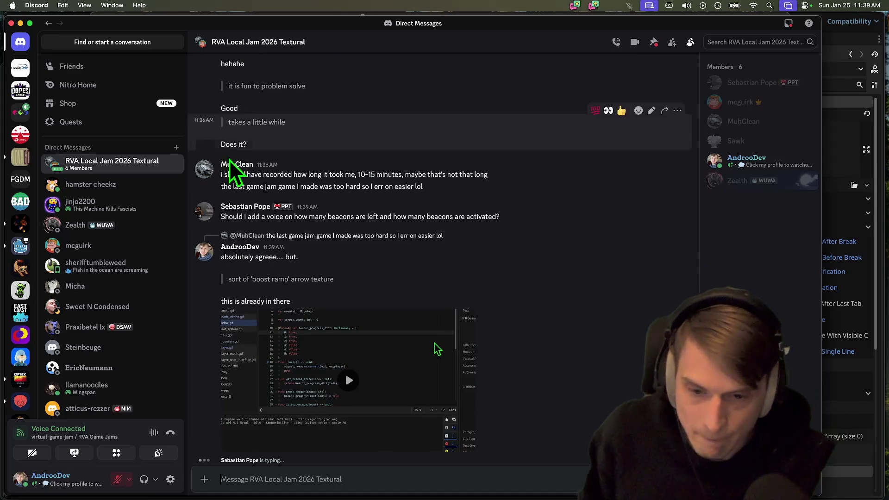
{"action": "left_click", "coordinate": [433, 397]}
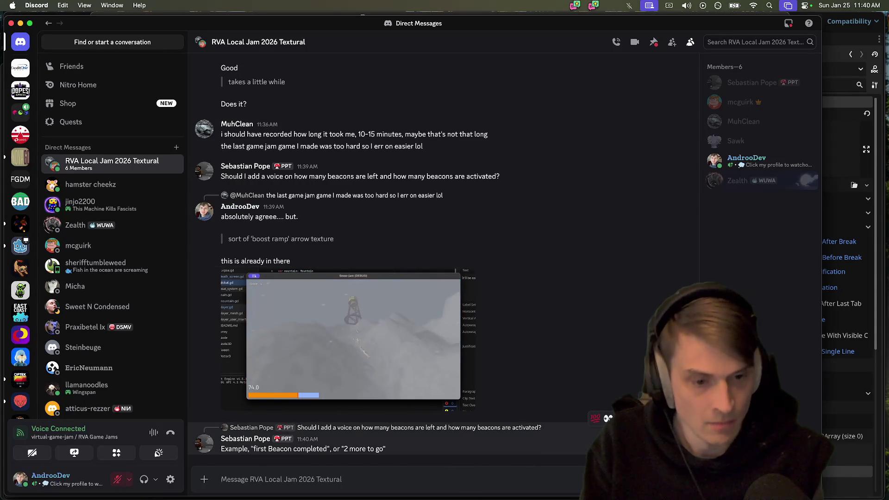
Step: Reply to the beacon voice-line question with 'if you'd like! sure' and 'I added footsteps just now.'
{"action": "left_click", "coordinate": [627, 418]}
{"action": "type", "text": "if you'd like"}
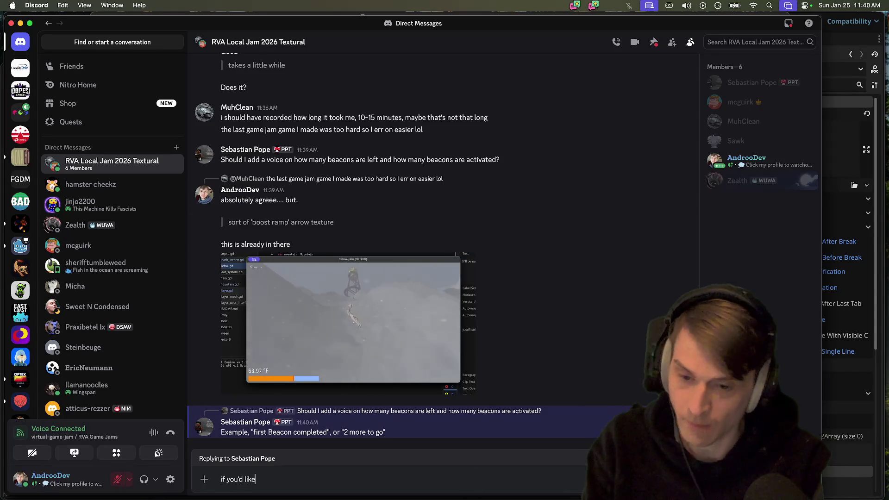
{"action": "type", "text": "! sure"}
{"action": "key", "text": "Return"}
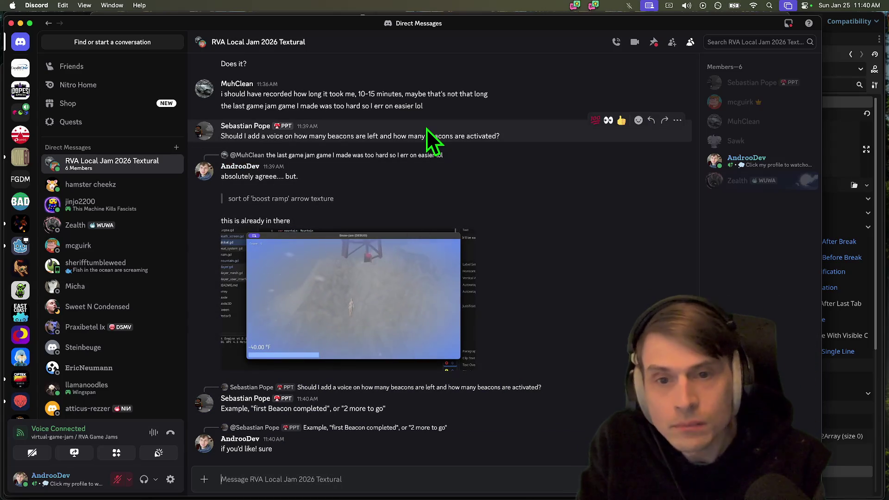
{"action": "type", "text": "I added foo"}
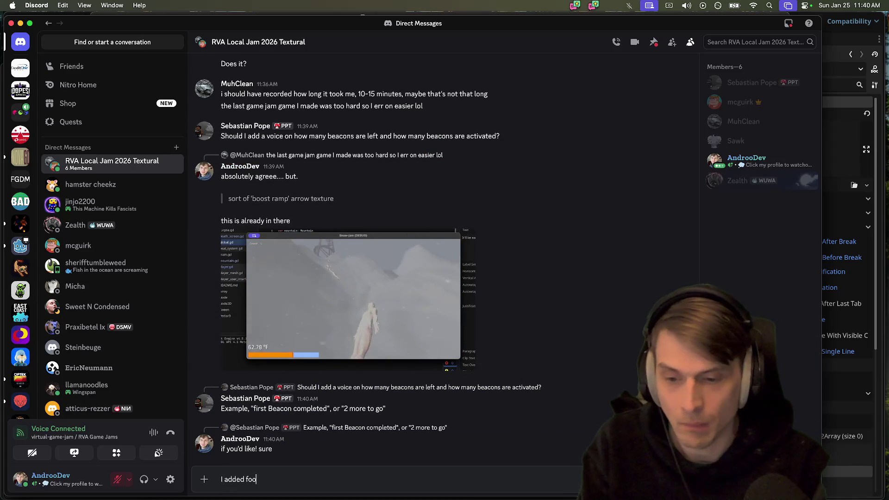
{"action": "type", "text": "tsteps just now."}
{"action": "key", "text": "Return"}
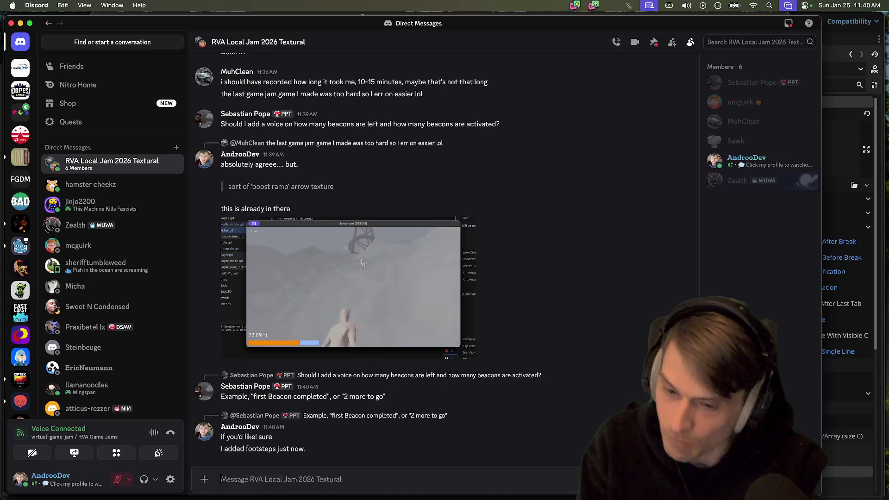
Step: Send the note about adding Beacon Activate and more sounds, then clear the stray '~46' draft
{"action": "type", "text": "adding your"}
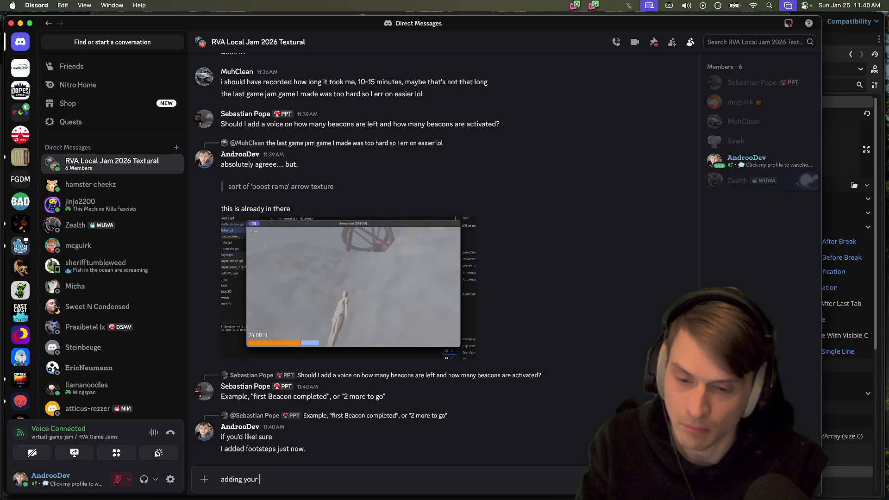
{"action": "type", "text": " Beacon A"}
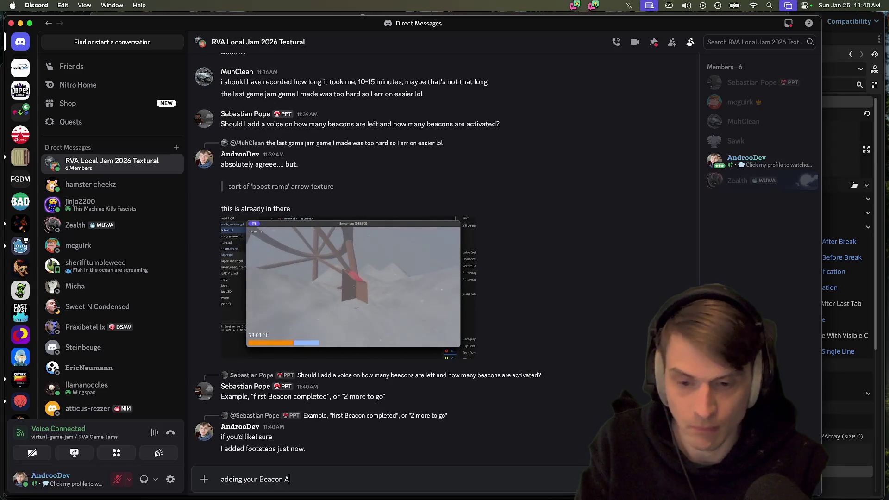
{"action": "type", "text": "ctivate, and we definite"}
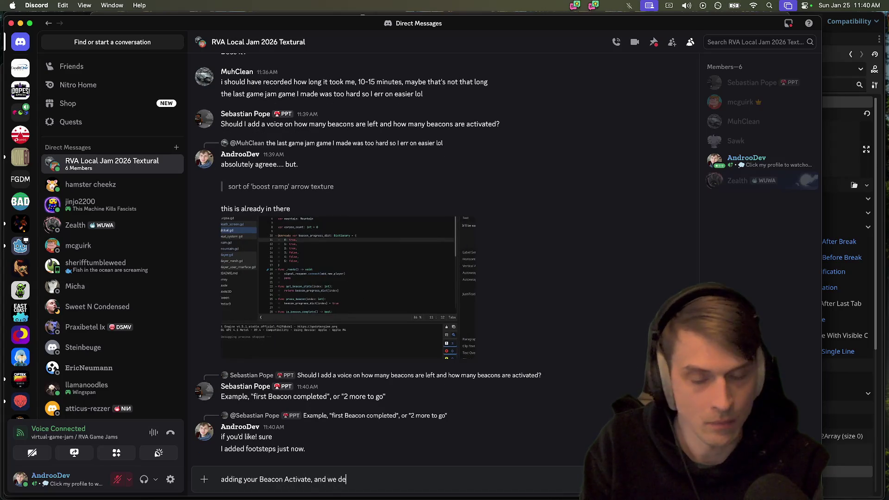
{"action": "type", "text": "ly can get the death, etc. all that... slowly"}
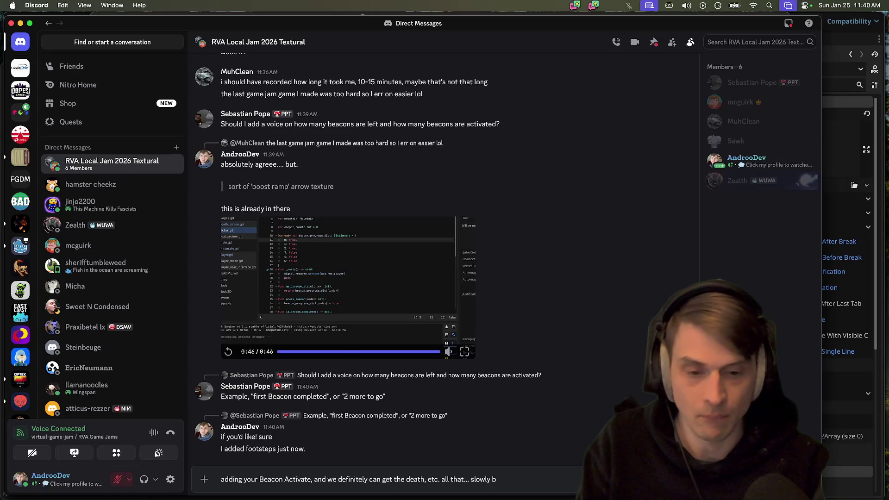
{"action": "key", "text": "BackSpace"}
{"action": "type", "text": "ut surely"}
{"action": "key", "text": "Return"}
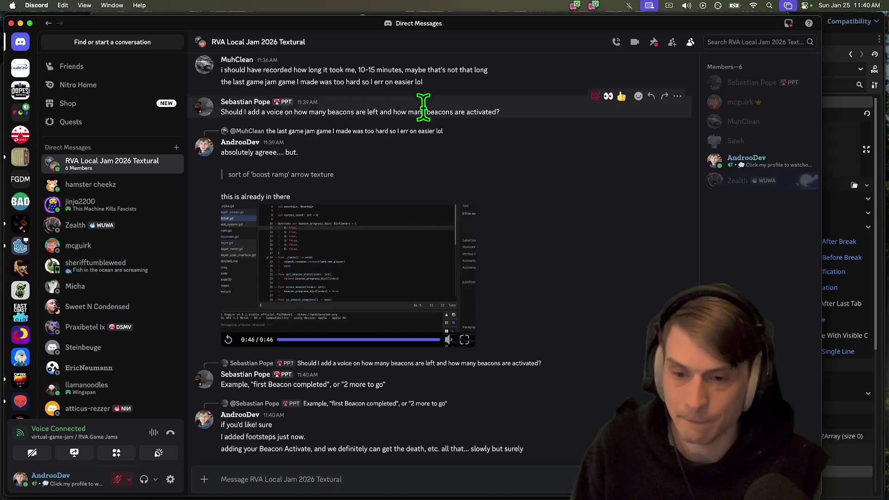
{"action": "type", "text": "~46 seco"}
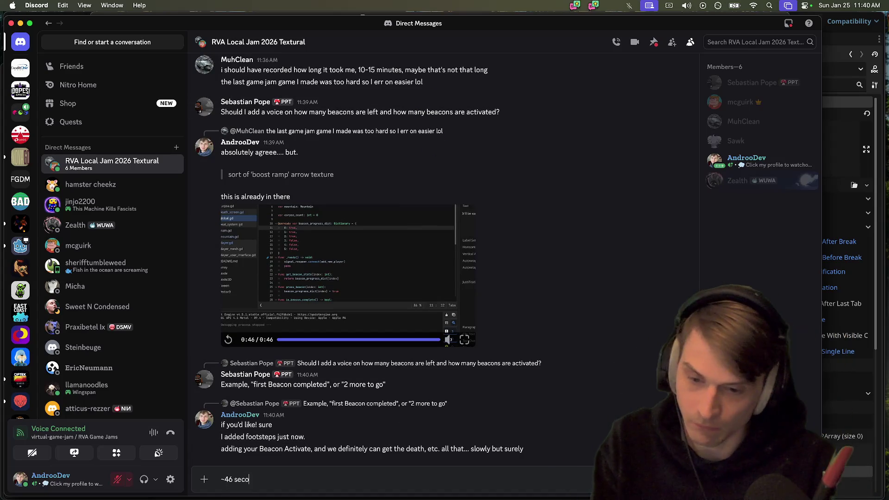
{"action": "key", "text": "ctrl+a"}
Step: Clear the draft and start a reply to the video message from its More menu
{"action": "key", "text": "BackSpace"}
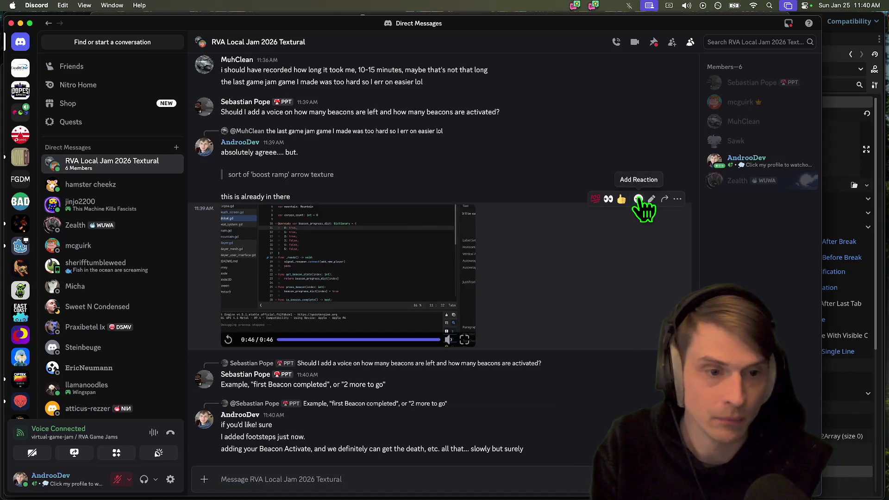
{"action": "left_click", "coordinate": [665, 204]}
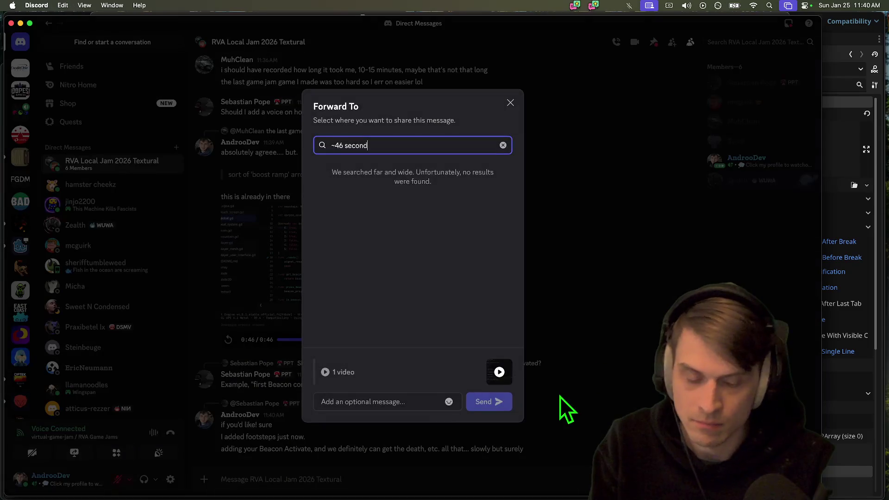
{"action": "key", "text": "Escape"}
{"action": "left_click", "coordinate": [665, 199]}
{"action": "key", "text": "Escape"}
{"action": "left_click", "coordinate": [677, 199]}
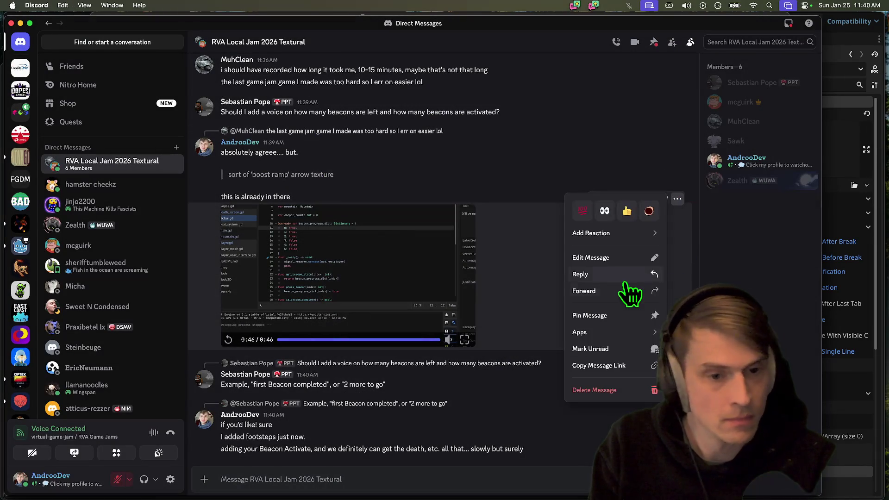
{"action": "left_click", "coordinate": [627, 279]}
Step: Send a reply with a sunglasses emoji, '46 seconds', and the same-build-played-100-times note
{"action": "type", "text": "46 seconds"}
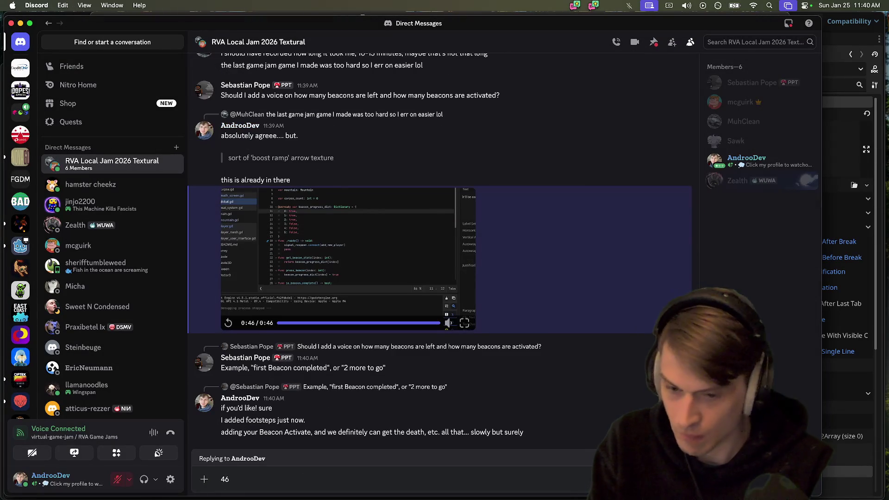
{"action": "key", "text": "shift+Return"}
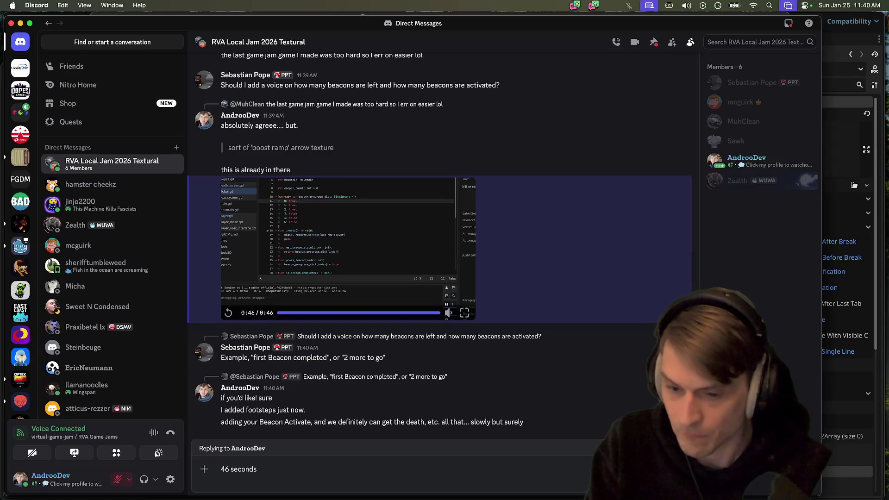
{"action": "key", "text": "shift+Return"}
{"action": "key", "text": "Up"}
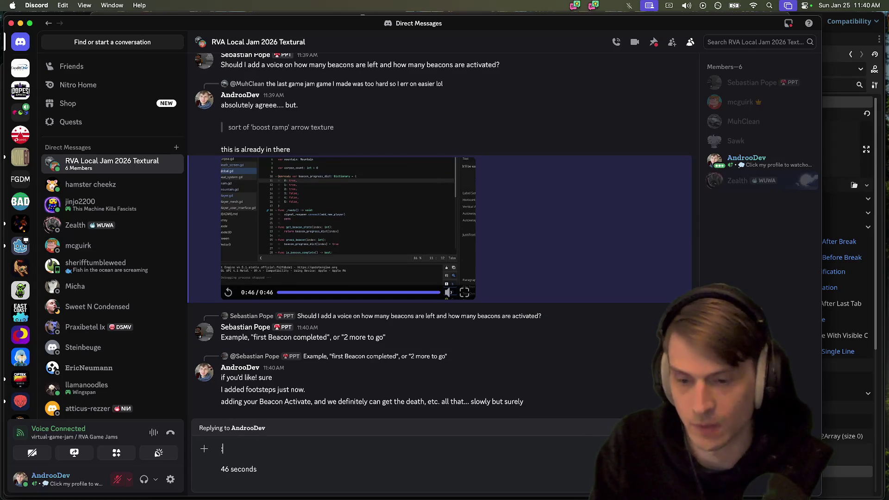
{"action": "type", "text": ":sun"}
{"action": "key", "text": "Return"}
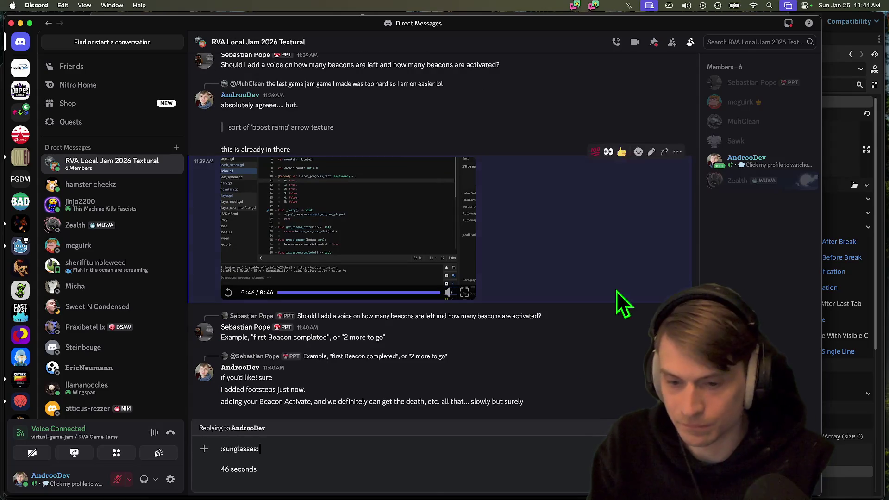
{"action": "left_click", "coordinate": [433, 470]}
{"action": "key", "text": "shift+Return"}
{"action": "type", "text": "same build you p"}
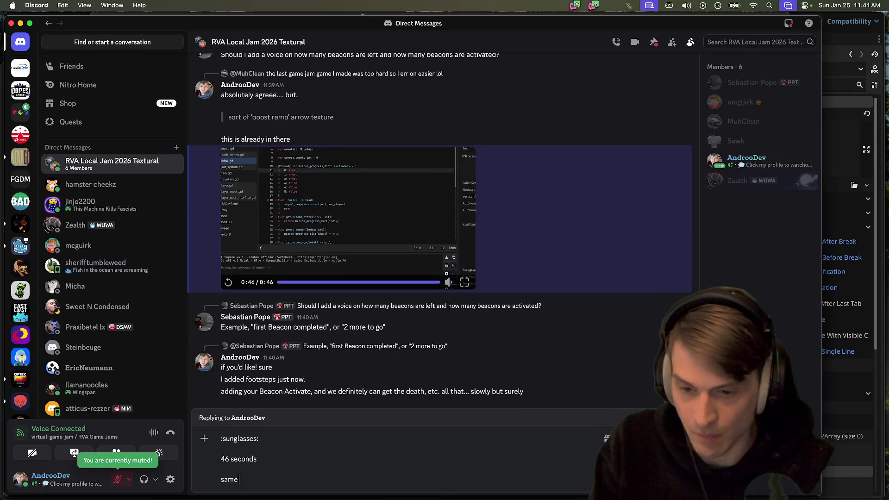
{"action": "type", "text": "layed. Just "}
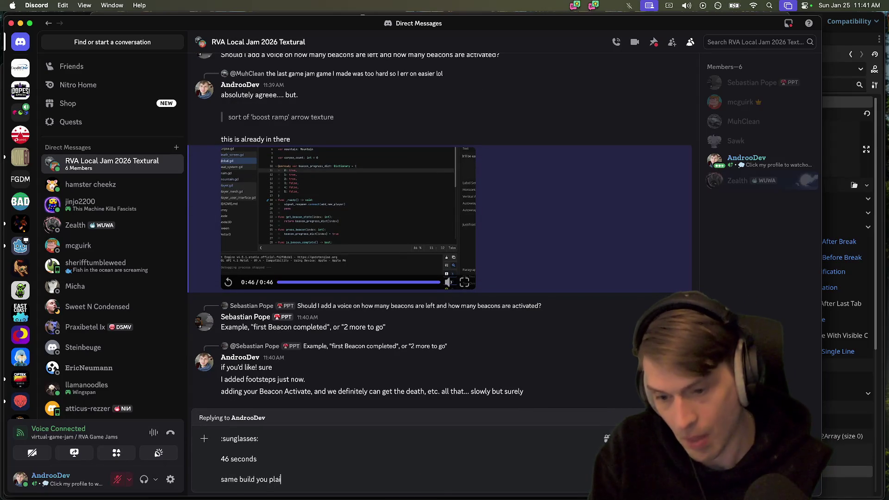
{"action": "type", "text": "...."}
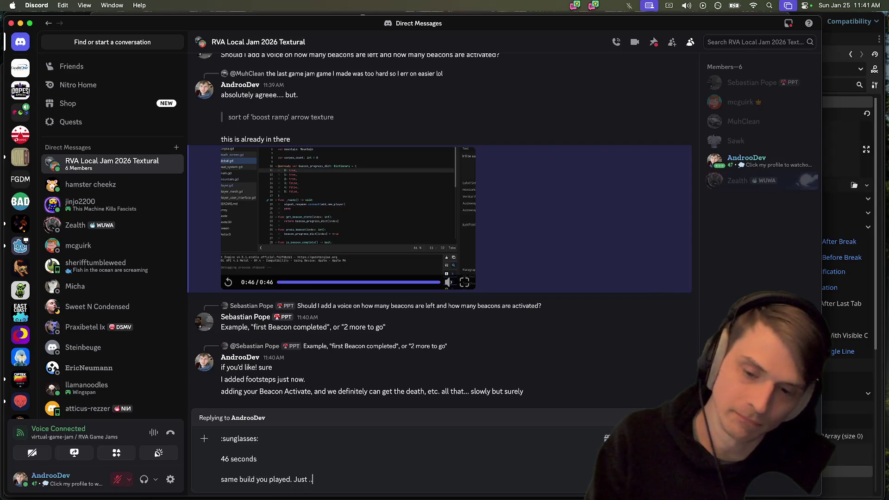
{"action": "type", "text": " i palyedf it 100 t"}
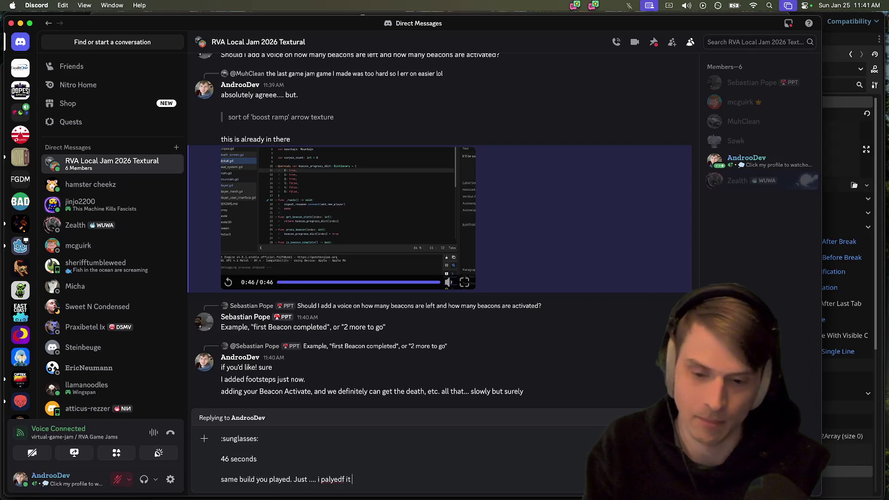
{"action": "type", "text": "imes"}
{"action": "key", "text": "Return"}
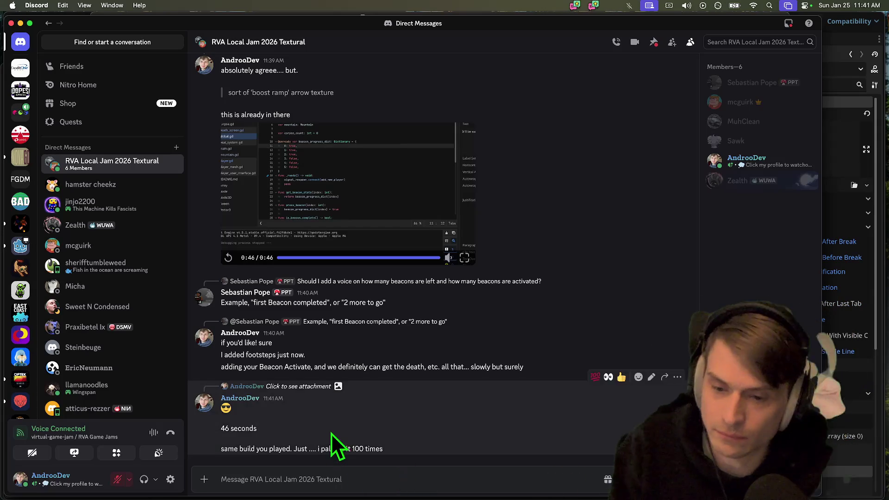
Step: Edit the sent reply so it reads '~46 seconds'
{"action": "key", "text": "Up"}
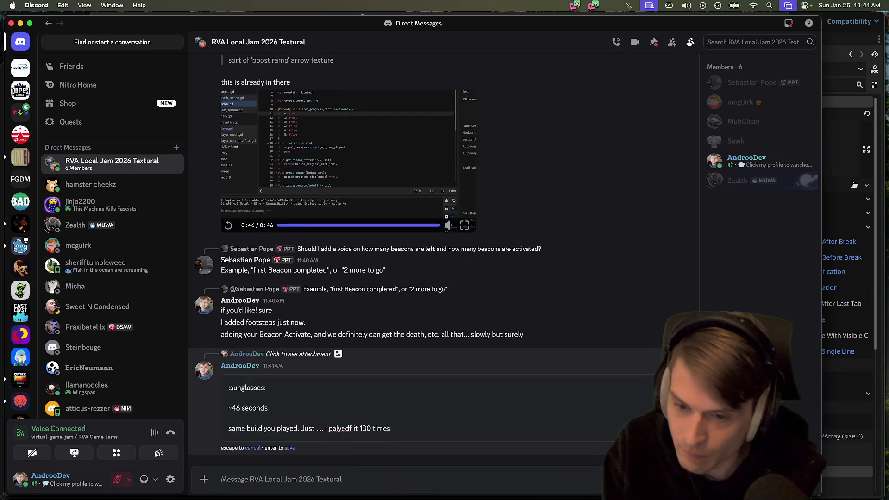
{"action": "key", "text": "Return"}
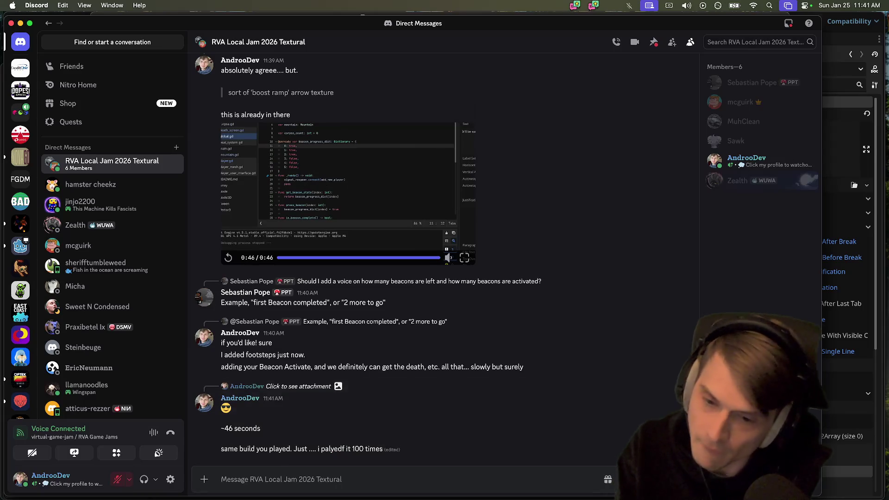
{"action": "key", "text": "super+Tab"}
{"action": "key", "text": "super+Tab"}
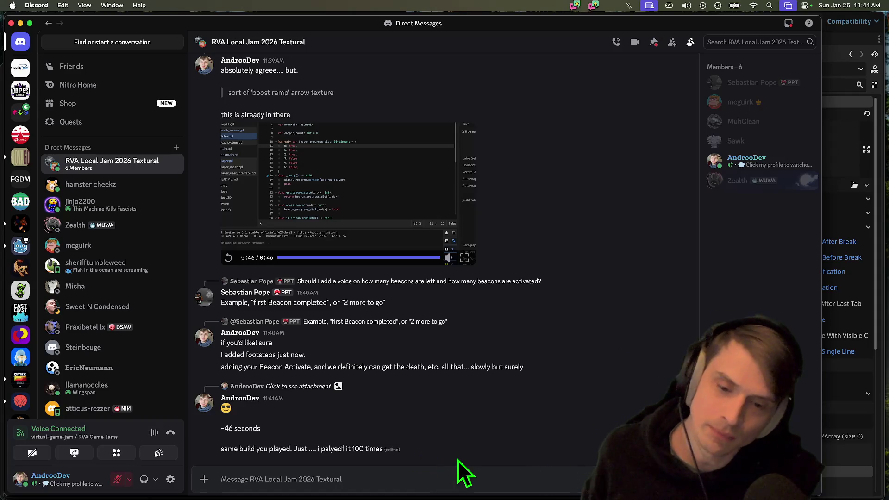
Step: Scroll through the chat, then begin typing 'ah yeah, it's litreally just the jumpbutton'
{"action": "scroll", "coordinate": [452, 406], "scroll_direction": "up", "scroll_amount": 5}
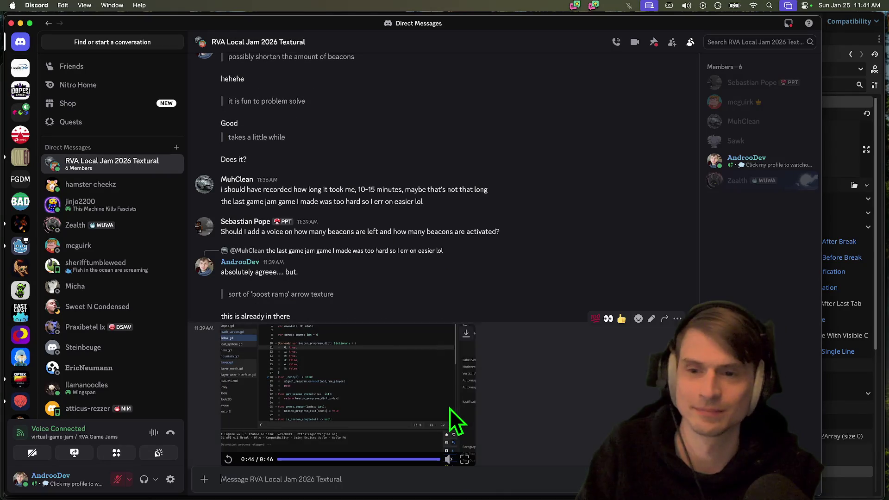
{"action": "mouse_move", "coordinate": [533, 285]}
{"action": "left_mouse_down"}
{"action": "mouse_move", "coordinate": [523, 324]}
{"action": "mouse_move", "coordinate": [543, 305]}
{"action": "left_mouse_up"}
{"action": "scroll", "coordinate": [547, 343], "scroll_direction": "down", "scroll_amount": 5}
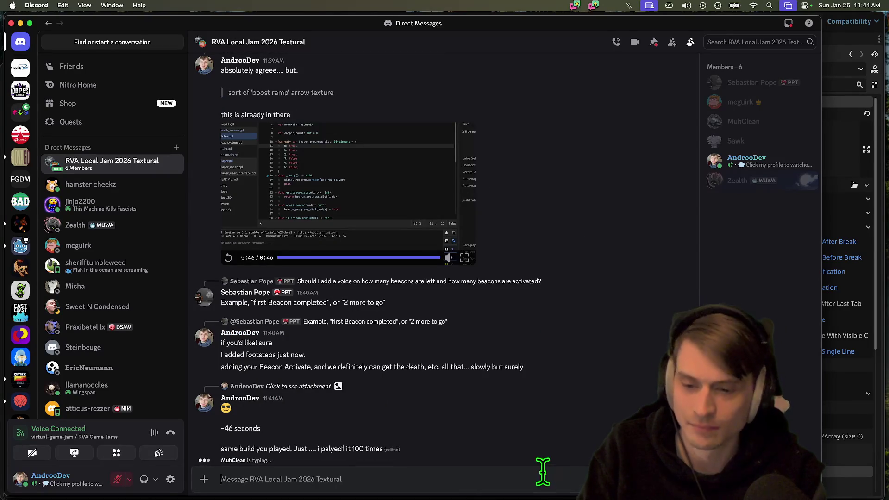
{"action": "left_click", "coordinate": [540, 475]}
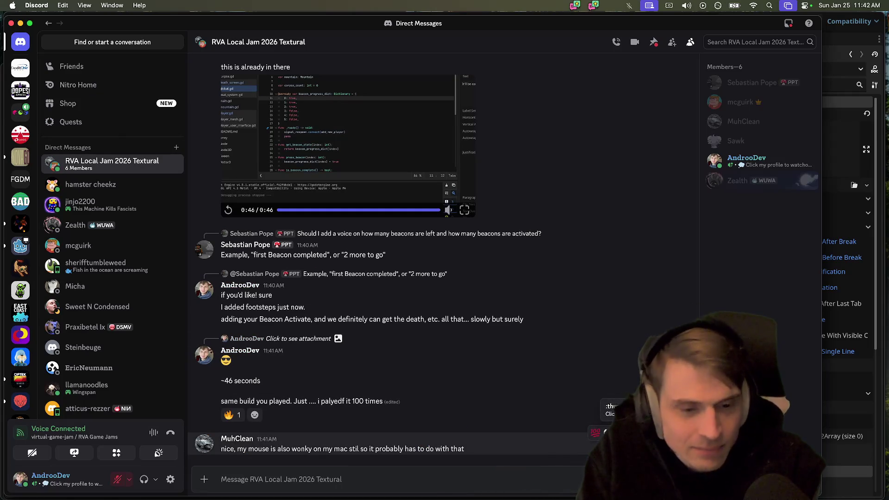
{"action": "type", "text": "ah yeah, it's litreally just the jumpbutton"}
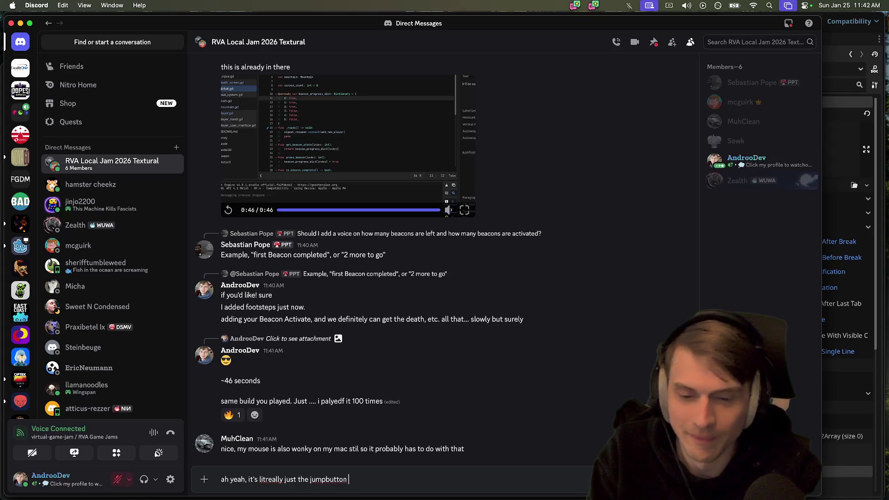
Step: Reply in the jam chat with a laughing emoji and a 'for real yeah' message
{"action": "type", "text": ":crying"}
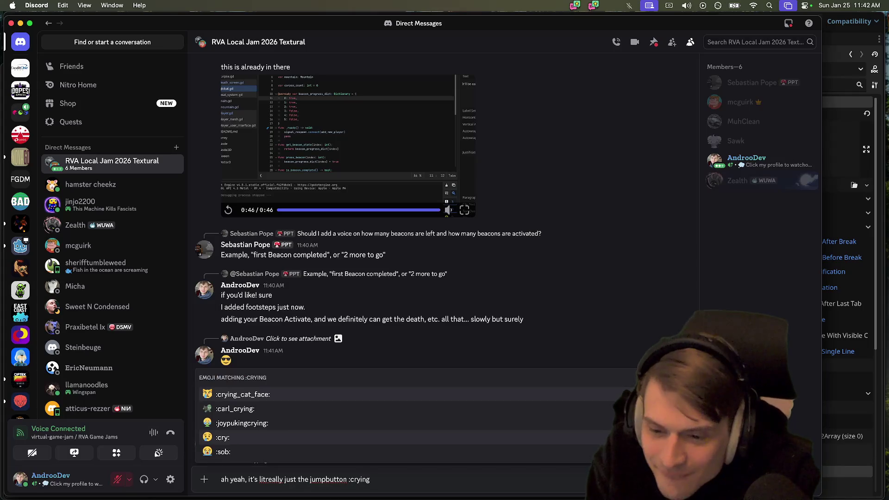
{"action": "key", "text": "BackSpace"}
{"action": "key", "text": "BackSpace"}
{"action": "key", "text": "BackSpace"}
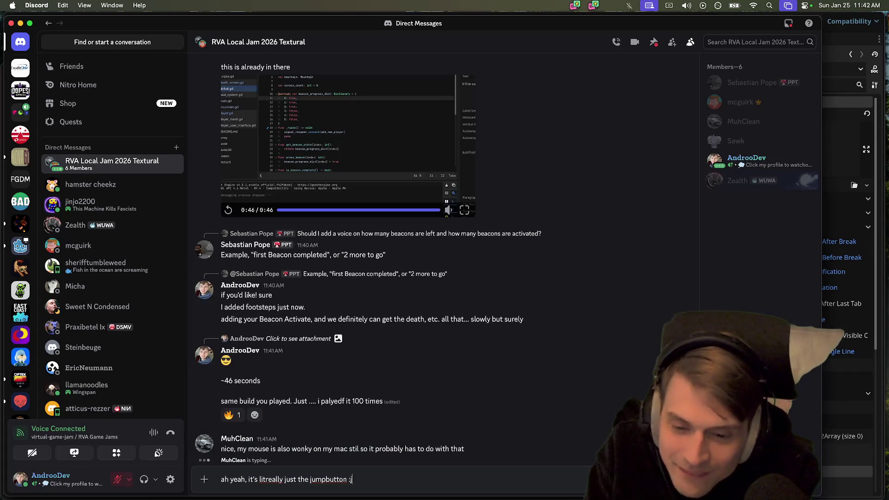
{"action": "type", "text": "o"}
{"action": "key", "text": "Return"}
{"action": "key", "text": "Return"}
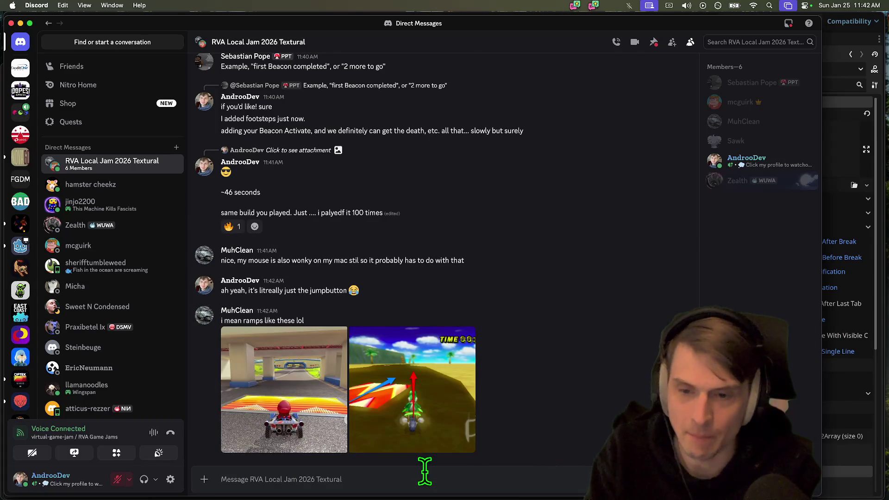
{"action": "type", "text": "for real yeah"}
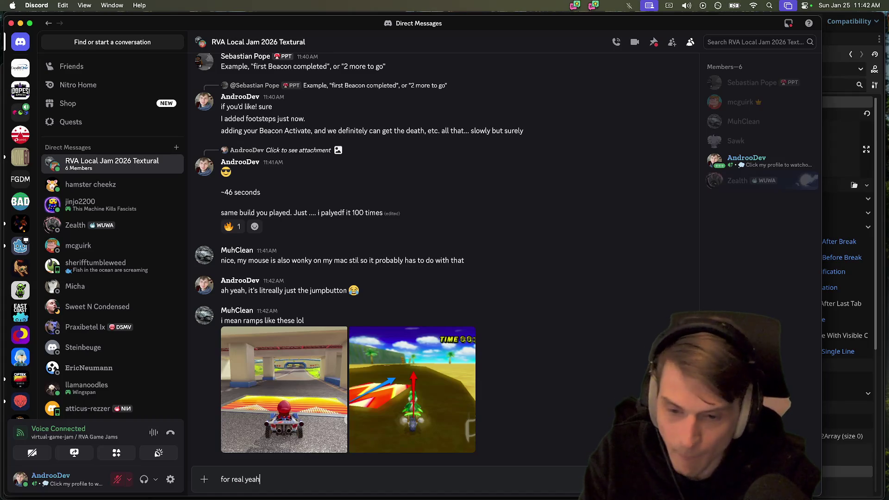
{"action": "key", "text": "Return"}
Step: Post that the bodies boost speed, edit it to mention Vert, and add that they launch you off the map
{"action": "type", "text": "the bodies unlock your speed gret"}
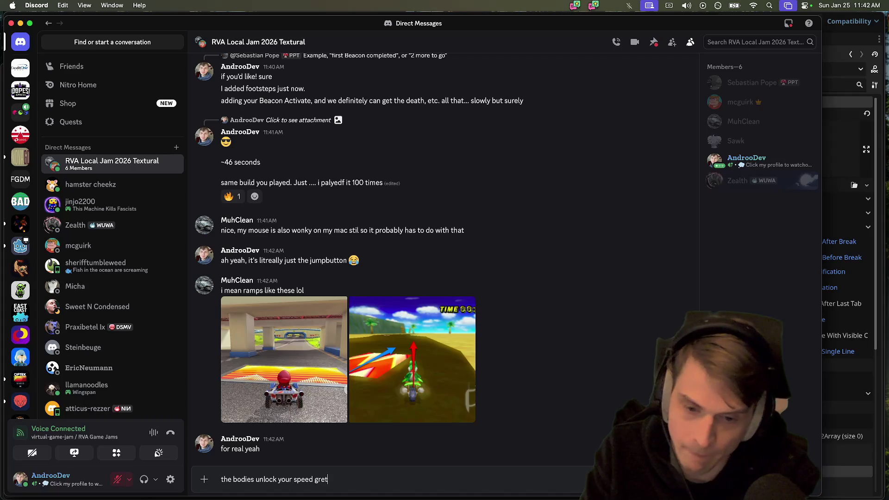
{"action": "type", "text": "d"}
{"action": "key", "text": "Return"}
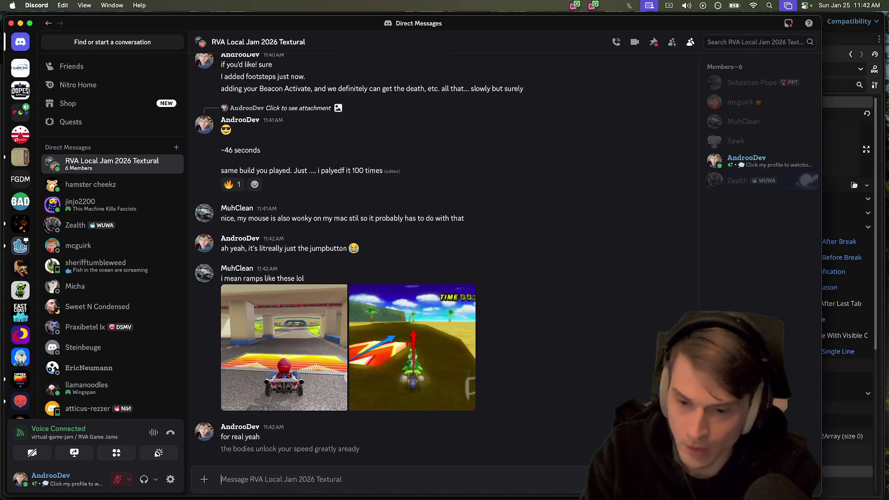
{"action": "key", "text": "Up"}
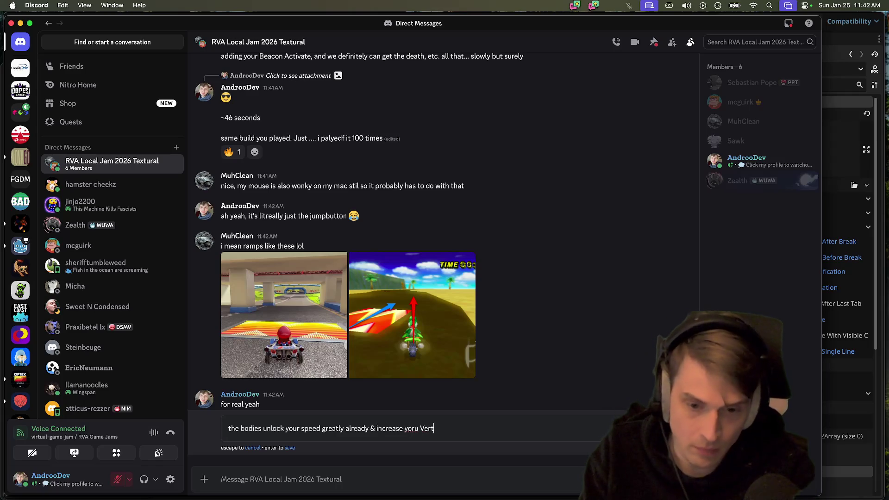
{"action": "type", "text": "t"}
{"action": "key", "text": "Return"}
{"action": "type", "text": "I a"}
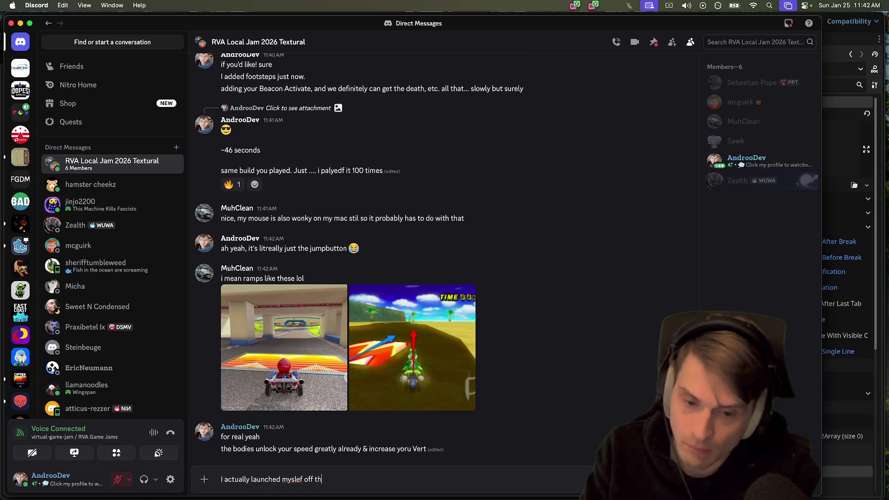
{"action": "key", "text": "Return"}
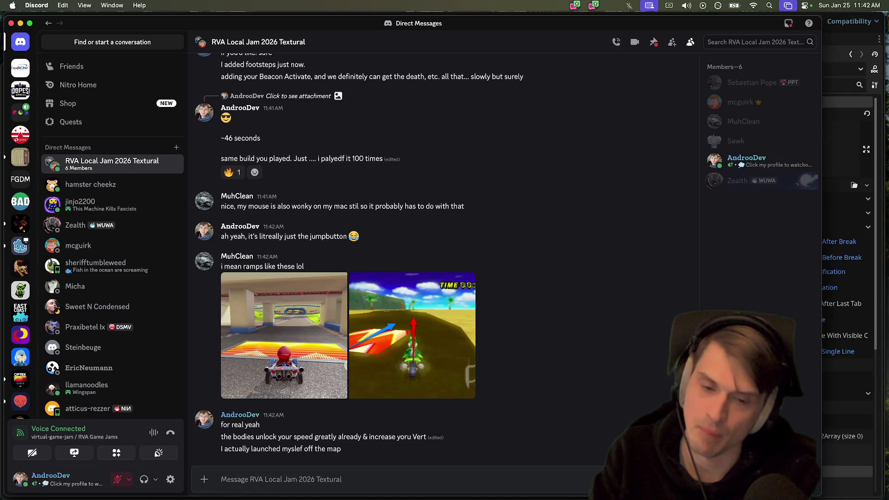
Step: Send messages about timing jumps, getting 60 ft in the air, on 1 slope
{"action": "type", "text": "whi"}
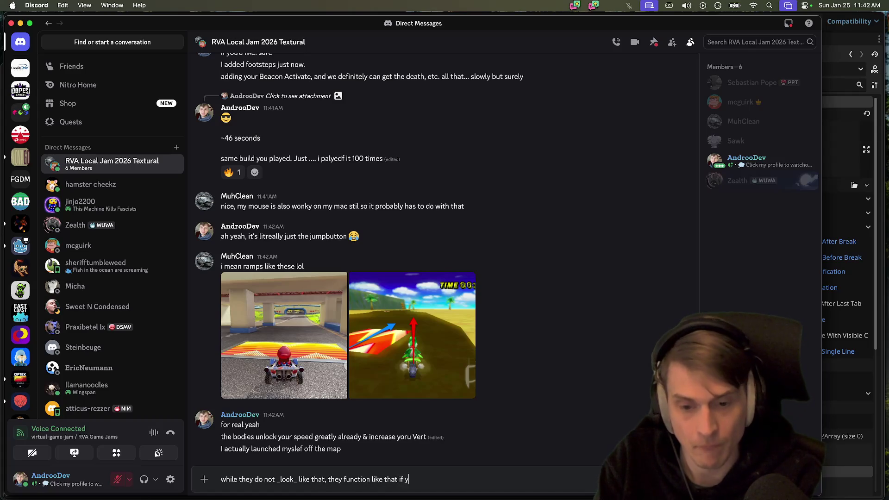
{"action": "type", "text": "ou time yoru jump"}
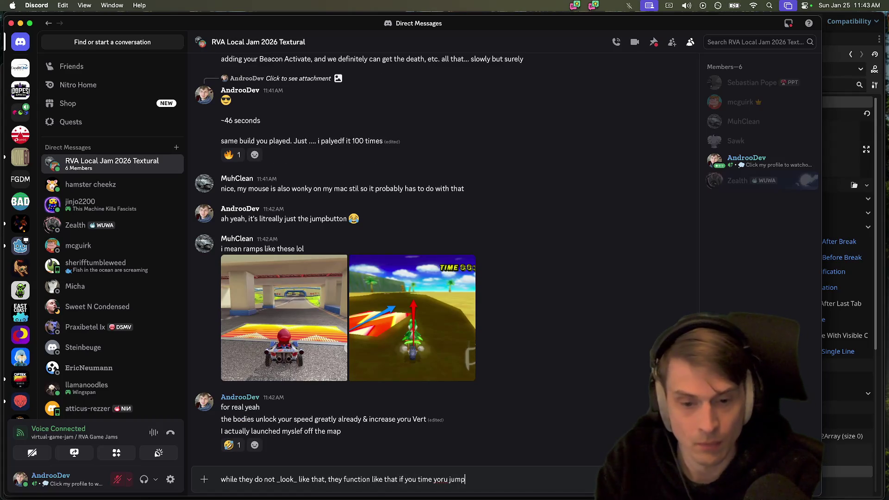
{"action": "type", "text": "s"}
{"action": "key", "text": "Return"}
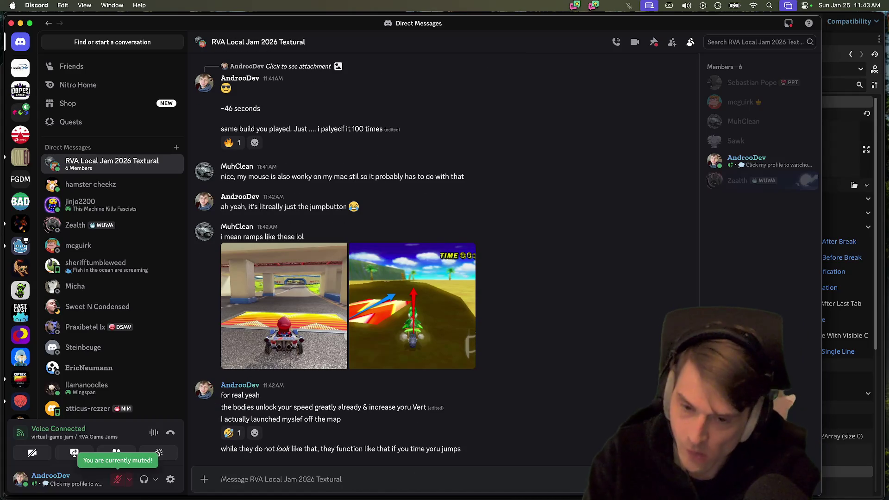
{"action": "type", "text": "I"}
{"action": "type", "text": " got like 60 ft in the air"}
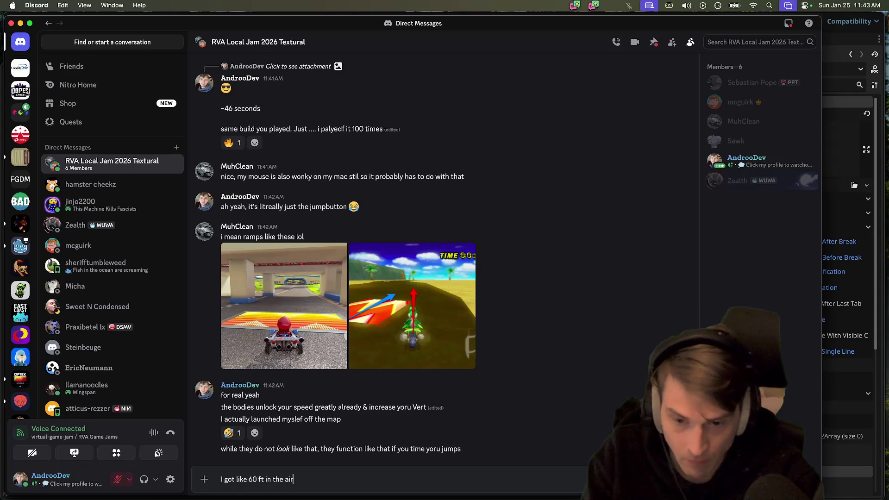
{"action": "key", "text": "Return"}
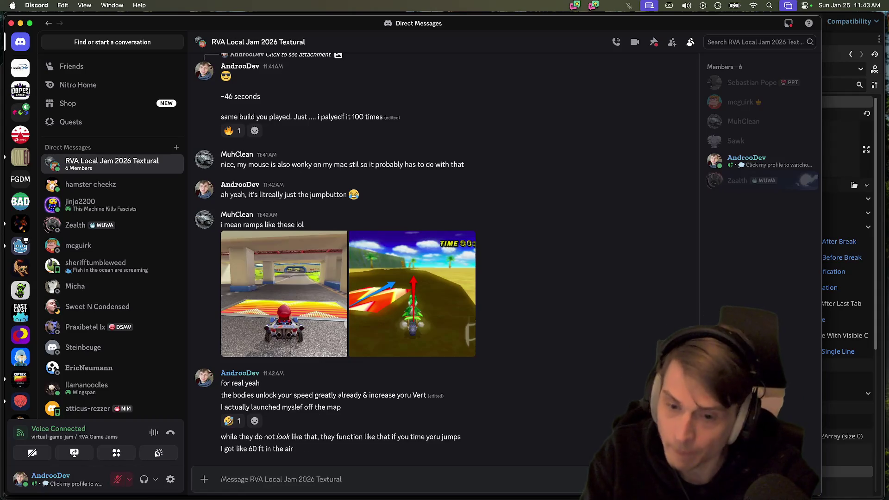
{"action": "type", "text": "on 1 slope."}
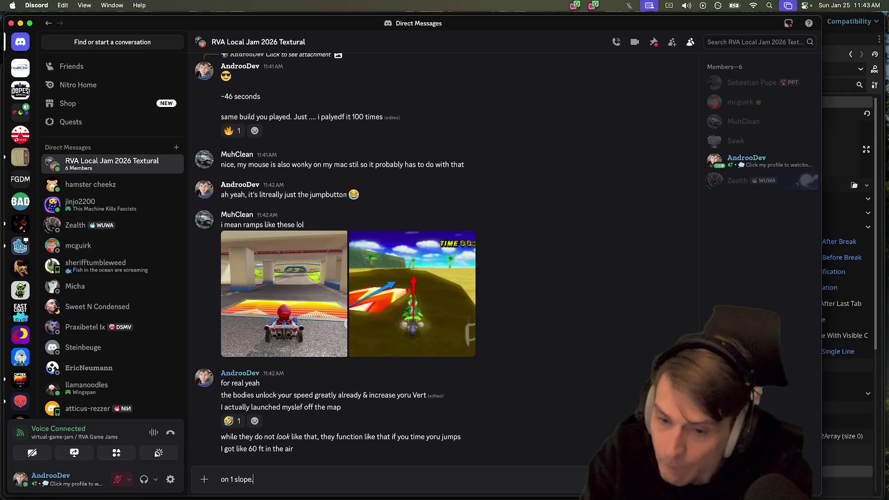
{"action": "type", "text": " a l"}
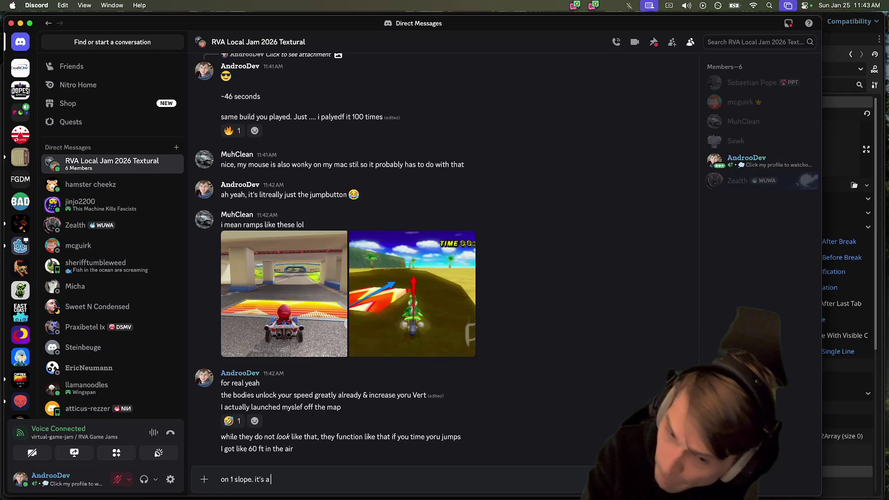
{"action": "key", "text": "Return"}
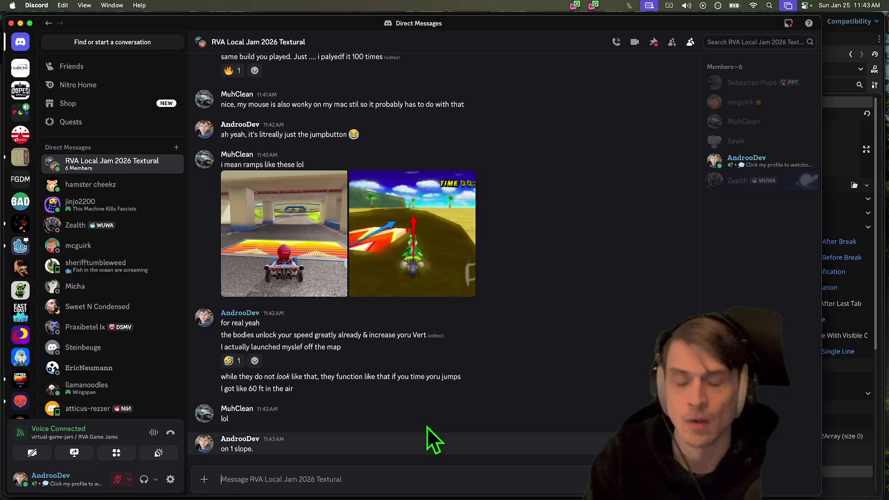
Step: Switch to the Alacritty terminal, run gst to check git status, then return to Discord
{"action": "key", "text": "super+Tab"}
{"action": "key", "text": "super+shift+Tab"}
{"action": "key", "text": "super+shift+Tab"}
{"action": "key", "text": "super+shift+Tab"}
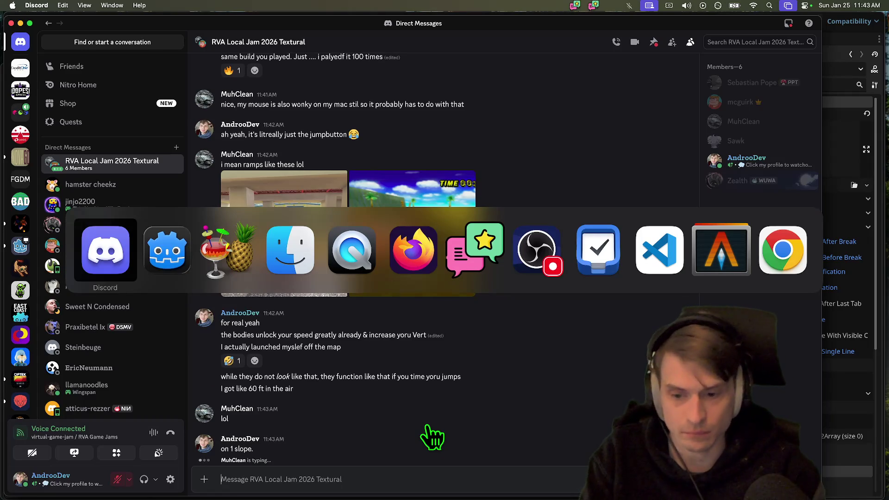
{"action": "key", "text": "Tab"}
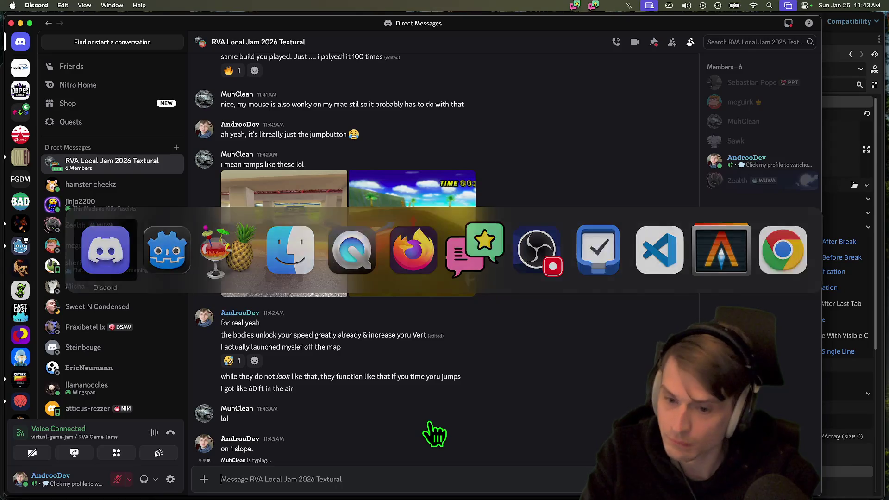
{"action": "key", "text": "Tab"}
{"action": "key", "text": "super+Tab"}
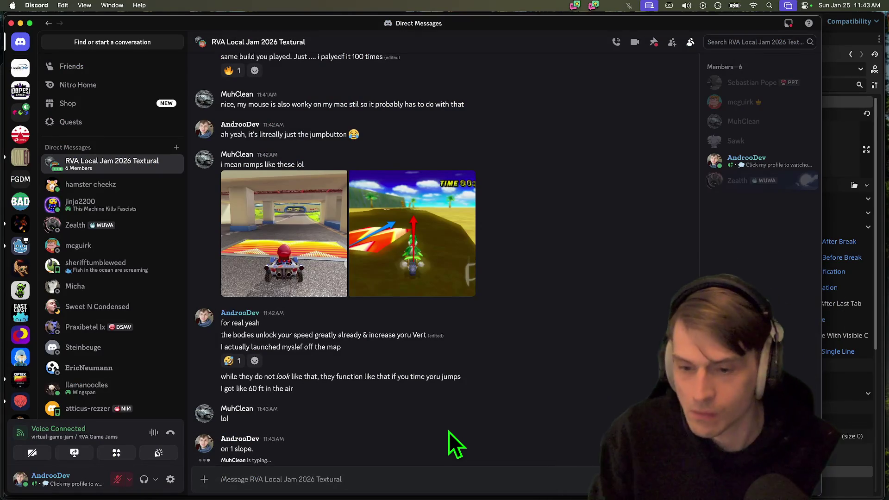
{"action": "left_click", "coordinate": [437, 474]}
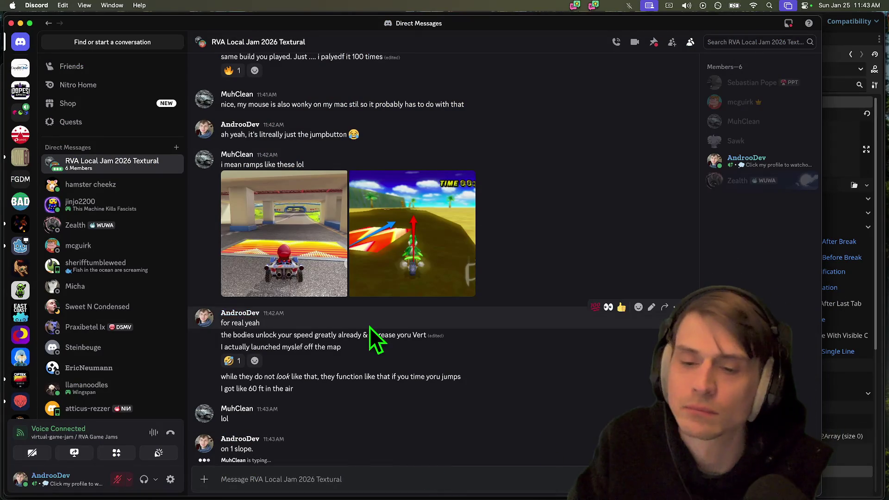
{"action": "key", "text": "super+Tab"}
{"action": "key", "text": "super+shift+Tab"}
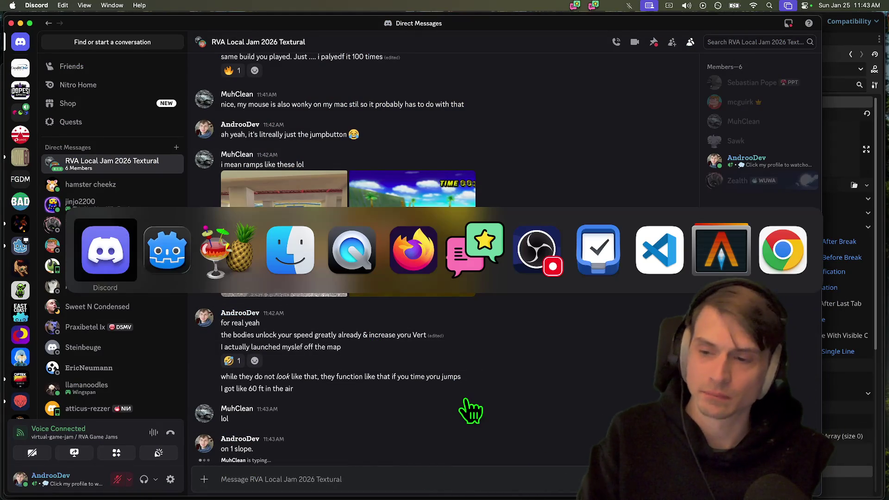
{"action": "left_click", "coordinate": [284, 473]}
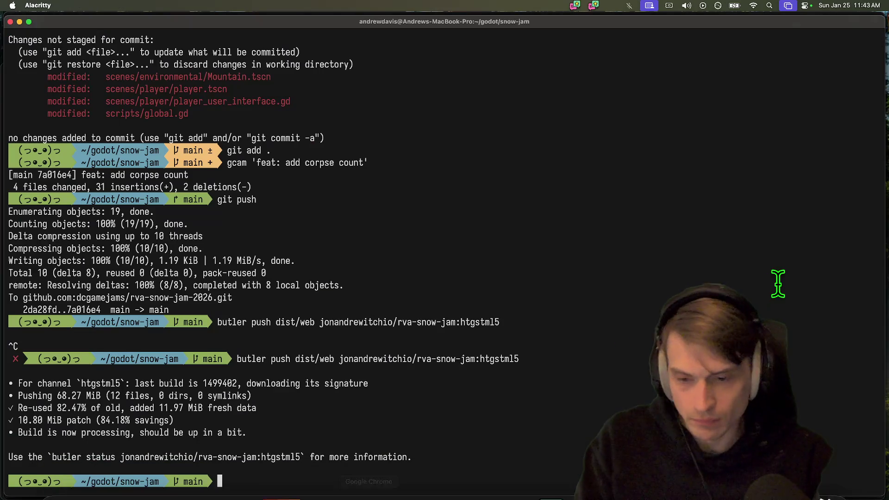
{"action": "key", "text": "ctrl+c"}
{"action": "type", "text": "gst"}
{"action": "key", "text": "Return"}
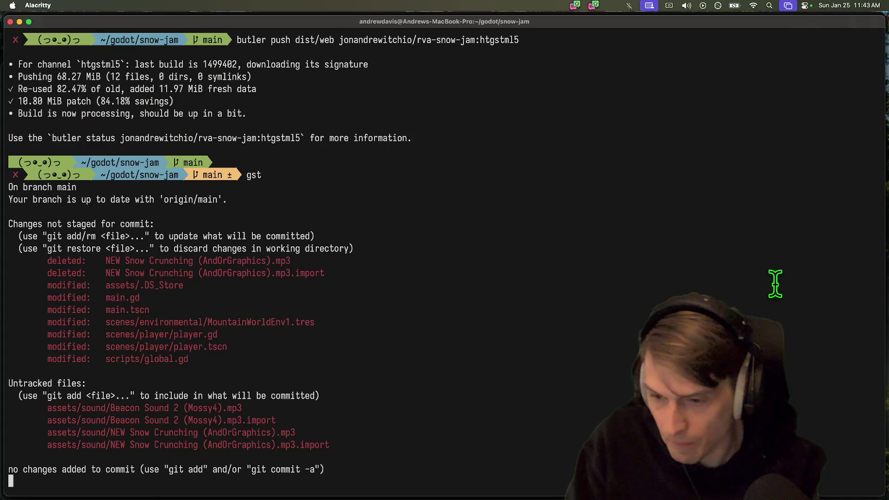
{"action": "key", "text": "super+Tab"}
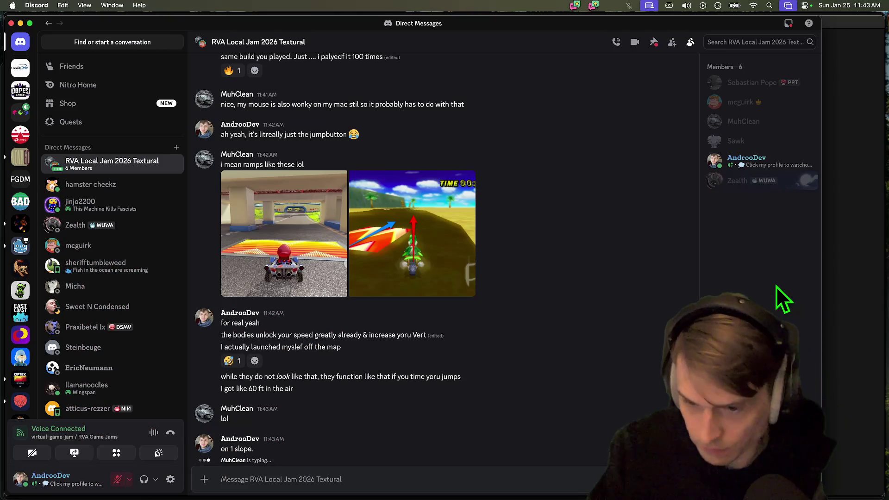
Step: Tell the chat about planning a timer with splits for each beacon for the speedrun community
{"action": "type", "text": "I will have to do"}
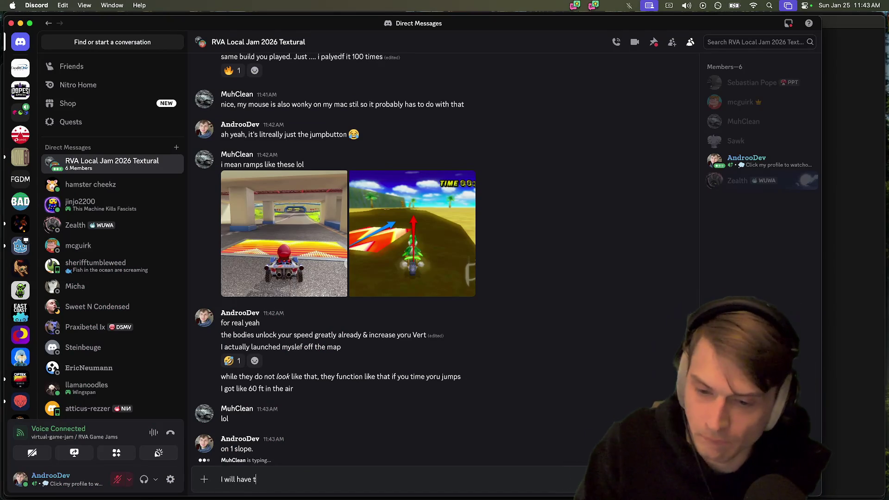
{"action": "type", "text": " a timer -"}
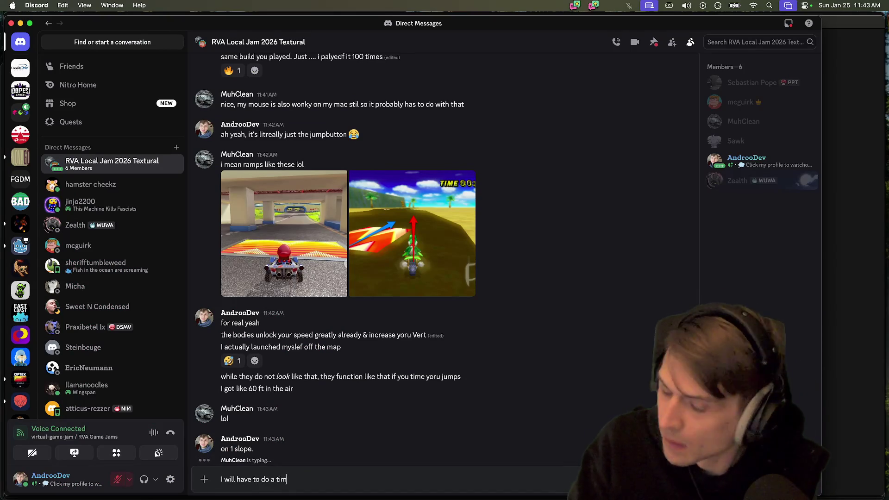
{"action": "key", "text": "BackSpace"}
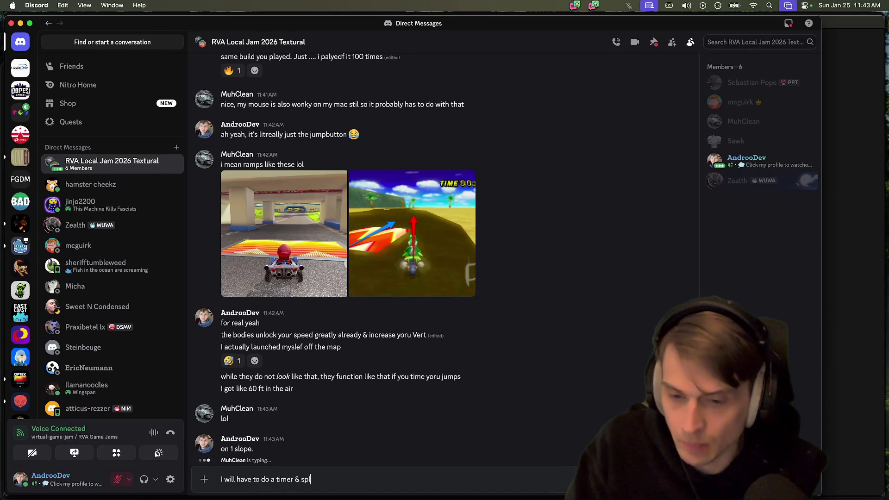
{"action": "type", "text": "for each beacon if i have time"}
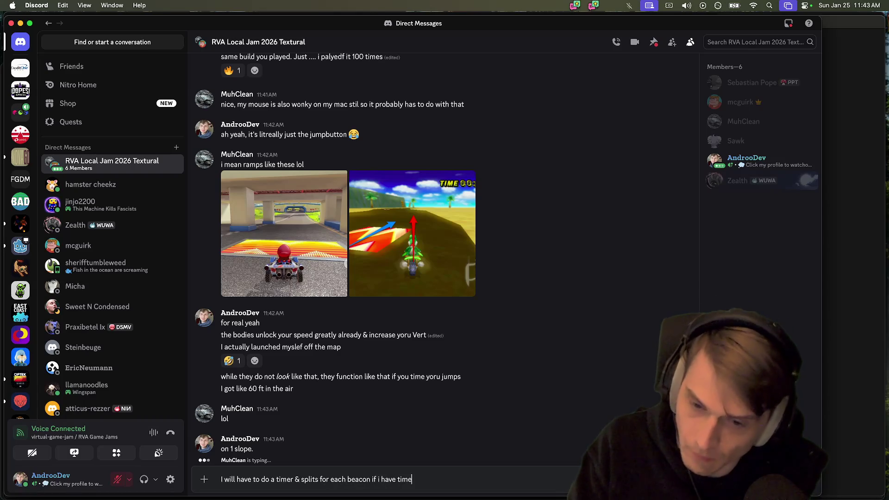
{"action": "key", "text": "Return"}
{"action": "type", "text": "so we can get "}
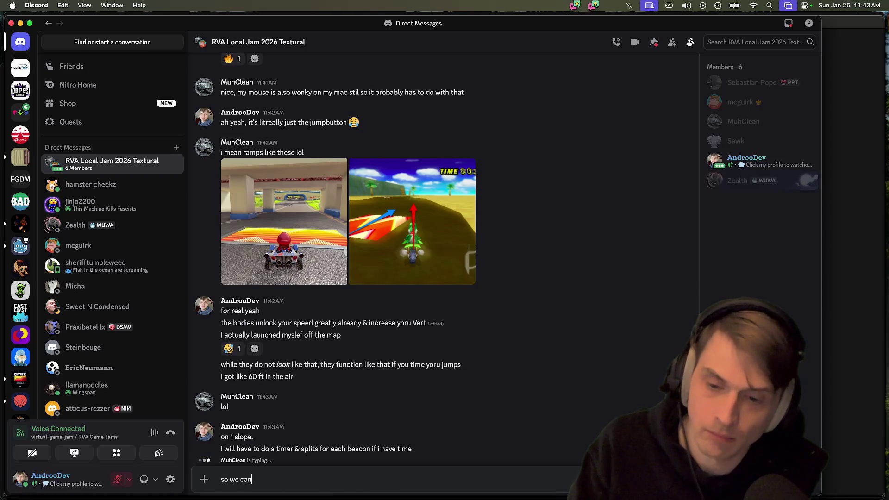
{"action": "type", "text": "the speed"}
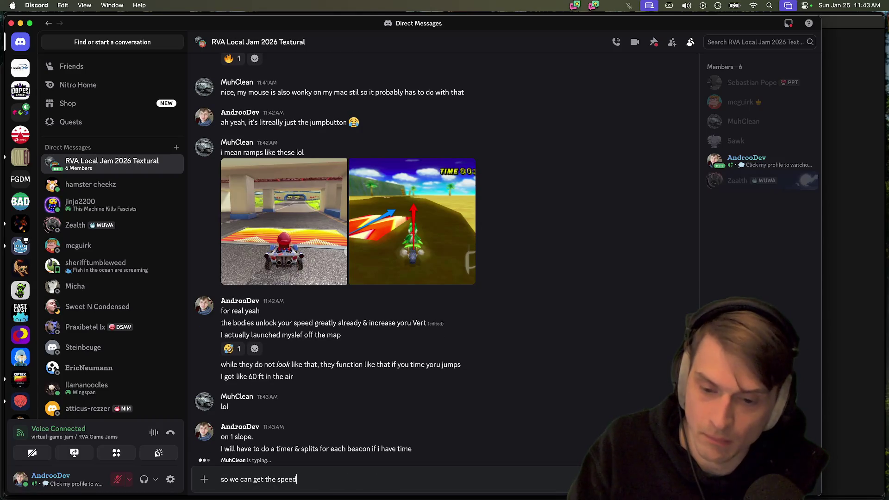
{"action": "type", "text": " running communit invovled"}
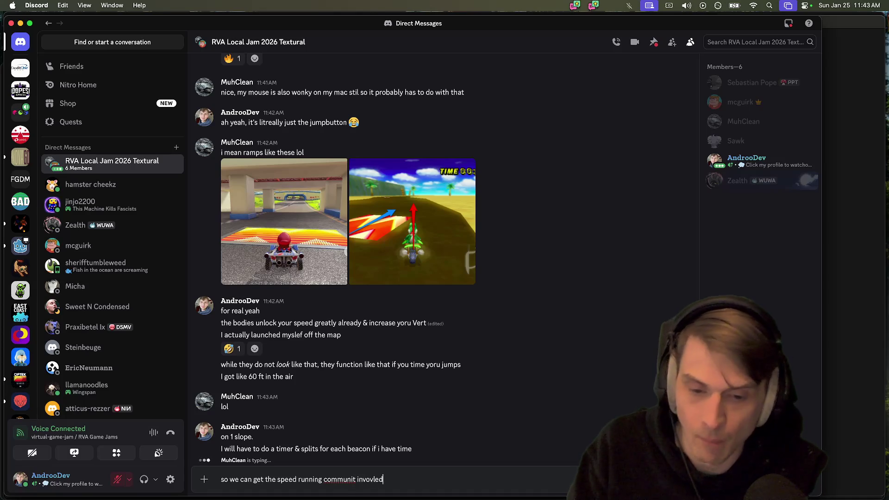
{"action": "key", "text": "Return"}
Step: Announce the new footsteps sound, played at 2x speed on a body, and upcoming speed lines
{"action": "type", "text": "t"}
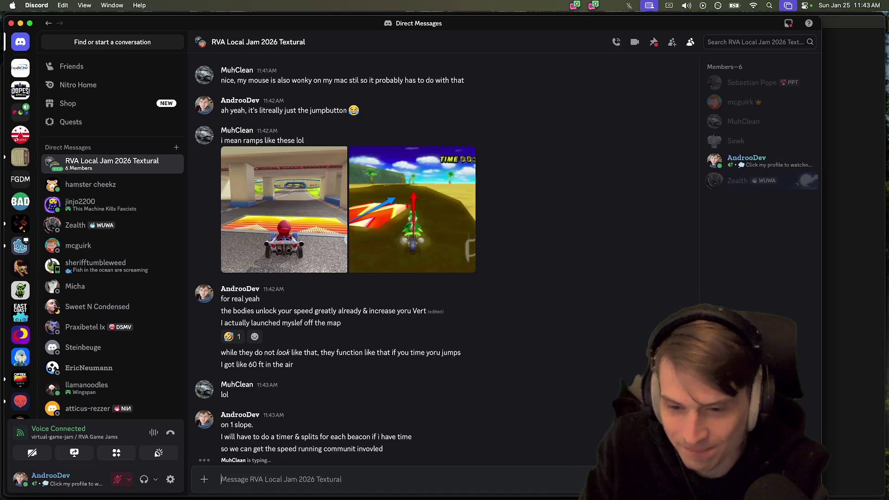
{"action": "type", "text": ":"}
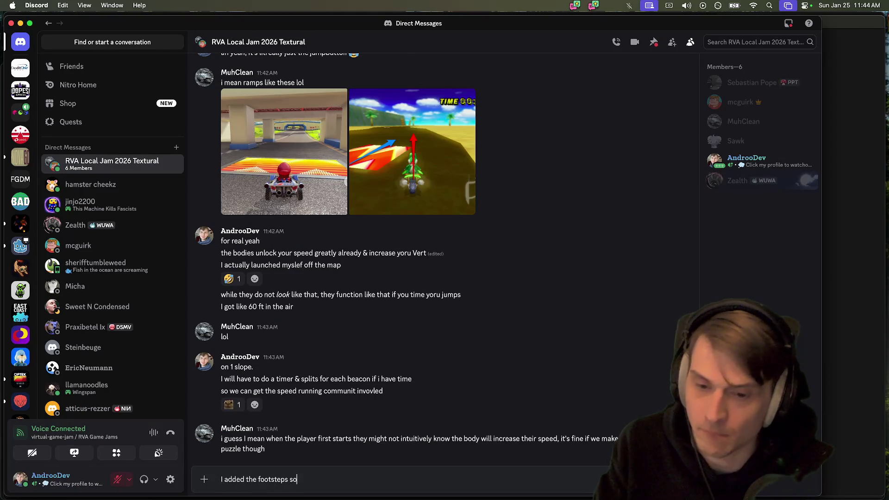
{"action": "key", "text": "Return"}
{"action": "type", "text": "& I play it 2x speed"}
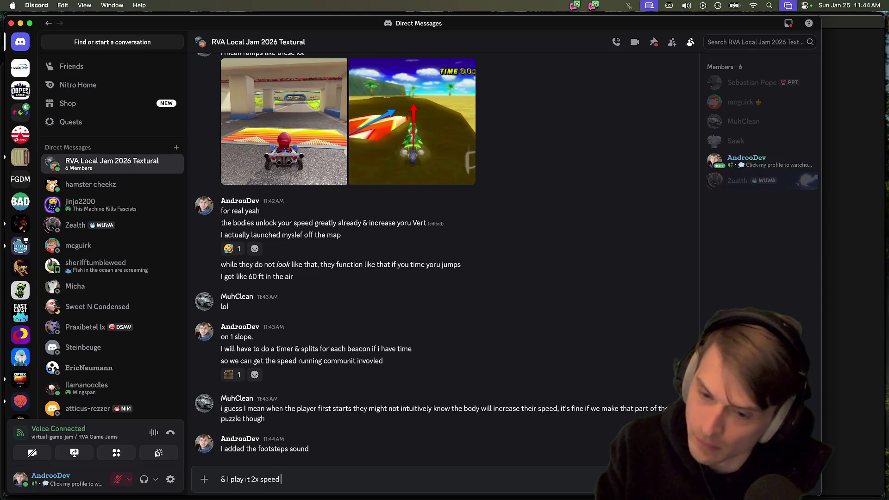
{"action": "type", "text": "ody"}
{"action": "key", "text": "Return"}
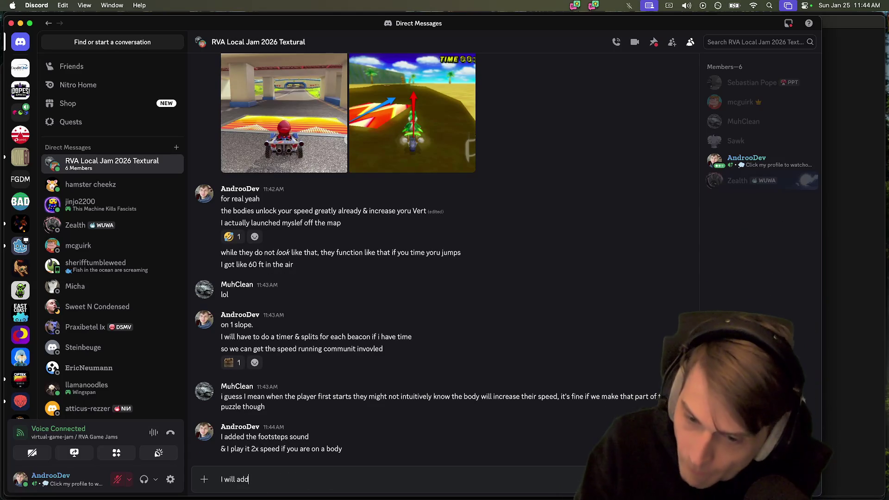
{"action": "key", "text": "Return"}
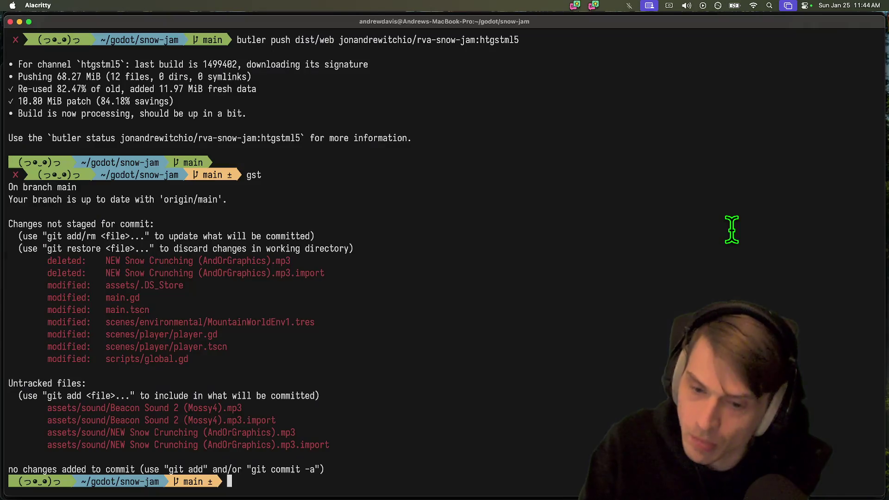
{"action": "key", "text": "super+Tab"}
{"action": "key", "text": "super+Tab"}
{"action": "key", "text": "super+Tab"}
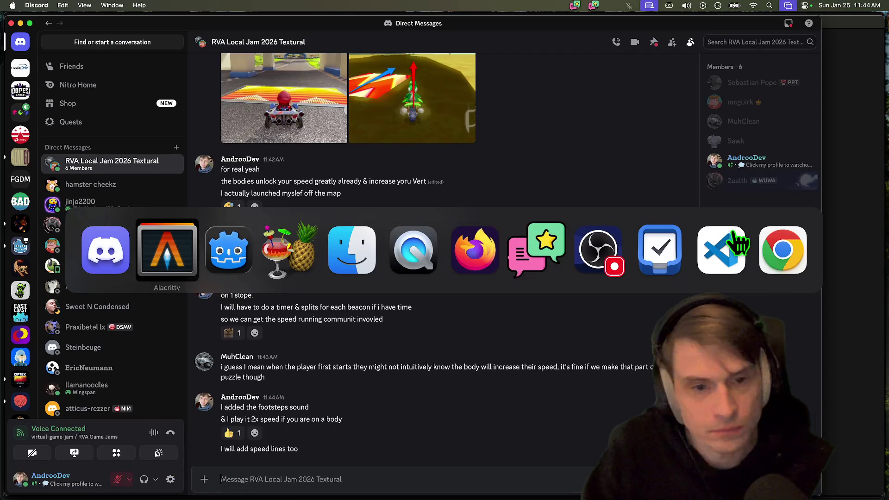
{"action": "key", "text": "super+shift+Tab"}
{"action": "key", "text": "super+shift+Tab"}
{"action": "key", "text": "super+Tab"}
{"action": "key", "text": "super+Tab"}
{"action": "key", "text": "super+Tab"}
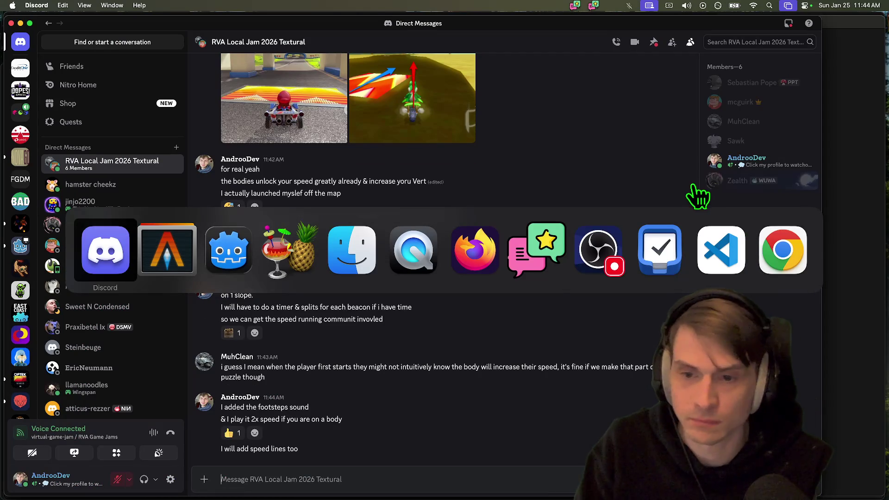
Step: Search 'speedlines godot', open the YouTube speedlines tutorial and a Reddit post, then close the Reddit tab
{"action": "left_click", "coordinate": [484, 252]}
{"action": "key", "text": "super+t"}
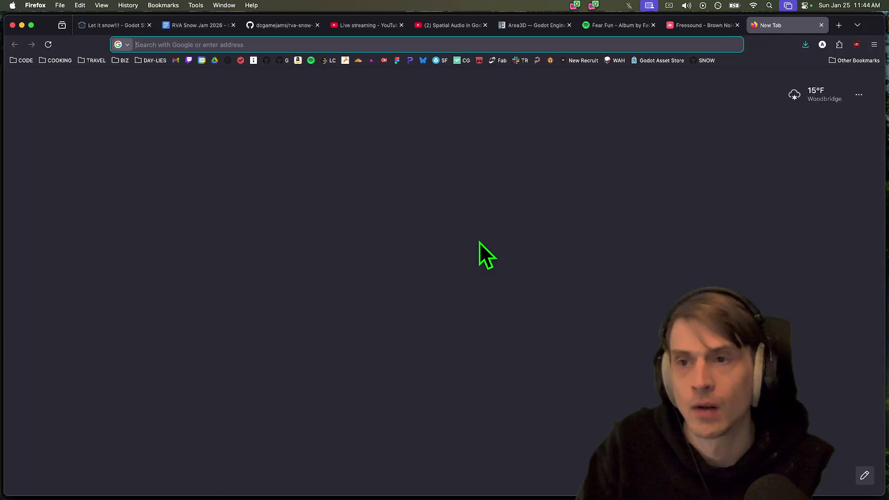
{"action": "type", "text": "speedlines "}
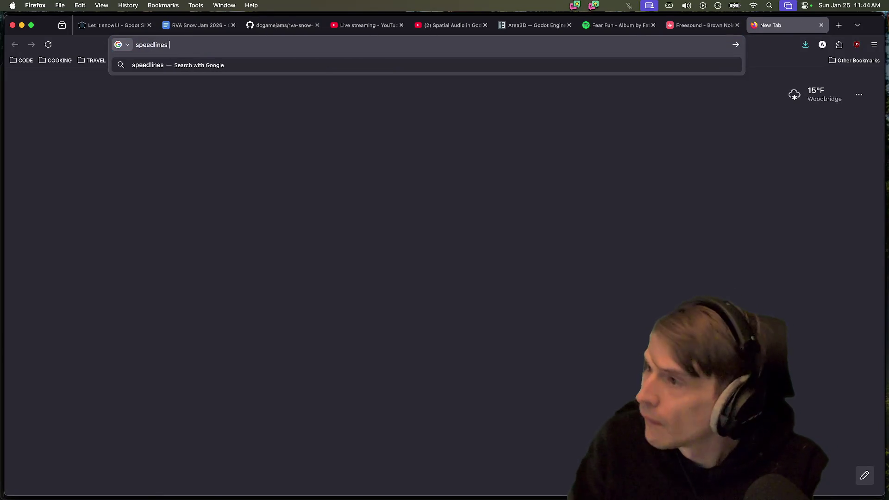
{"action": "type", "text": "godot"}
{"action": "key", "text": "Return"}
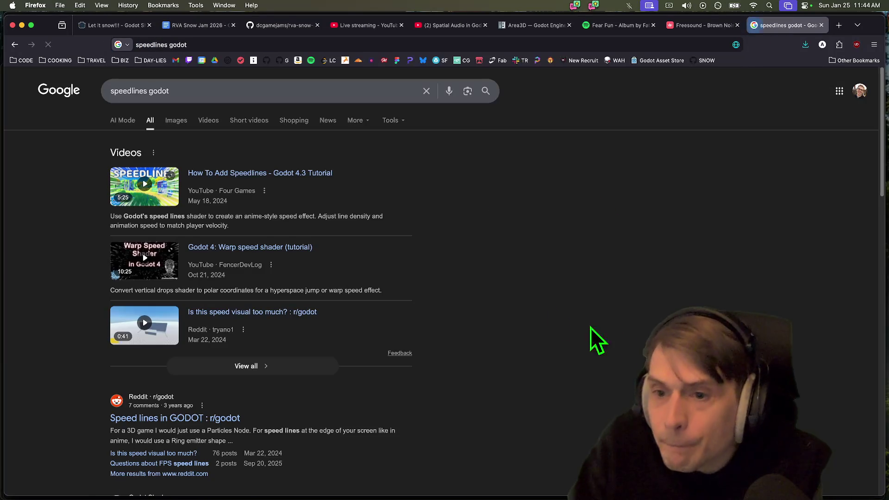
{"action": "left_click", "coordinate": [279, 175]}
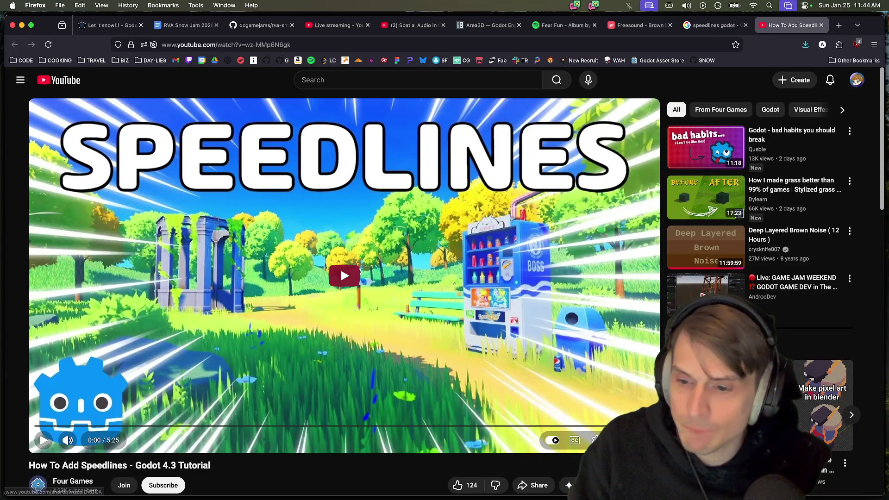
{"action": "key", "text": "ctrl+shift+Tab"}
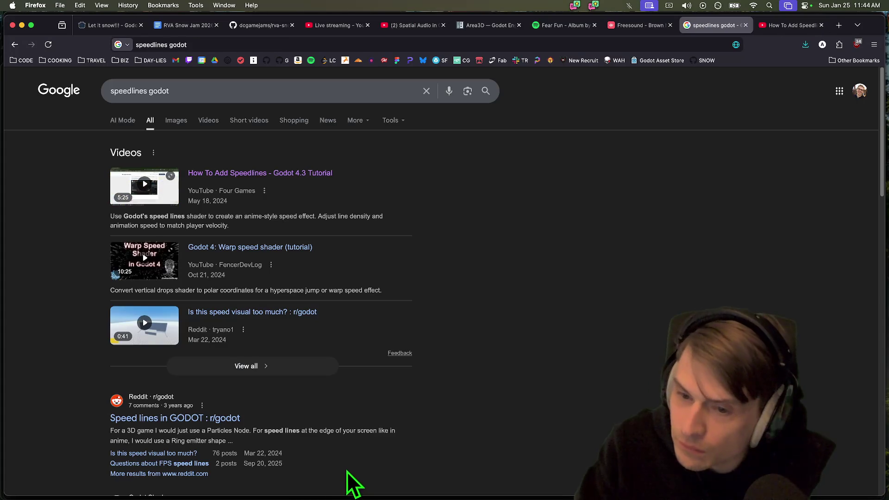
{"action": "left_click", "coordinate": [241, 313]}
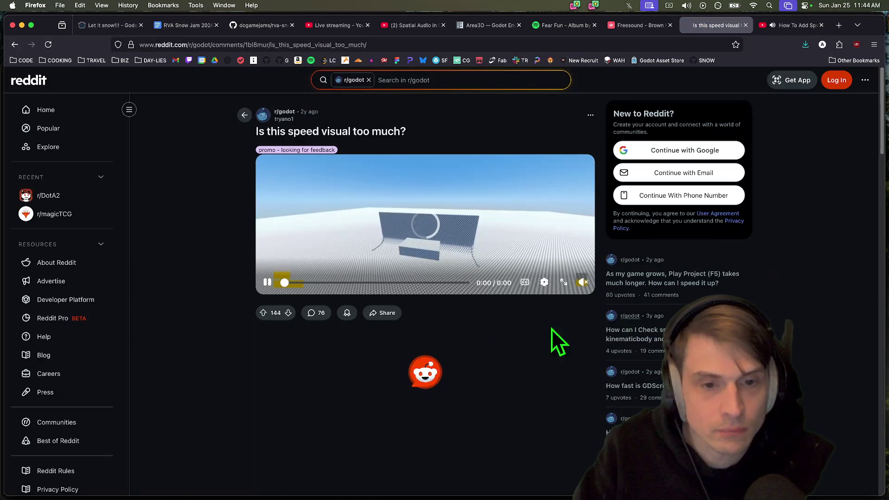
{"action": "key", "text": "cmd+w"}
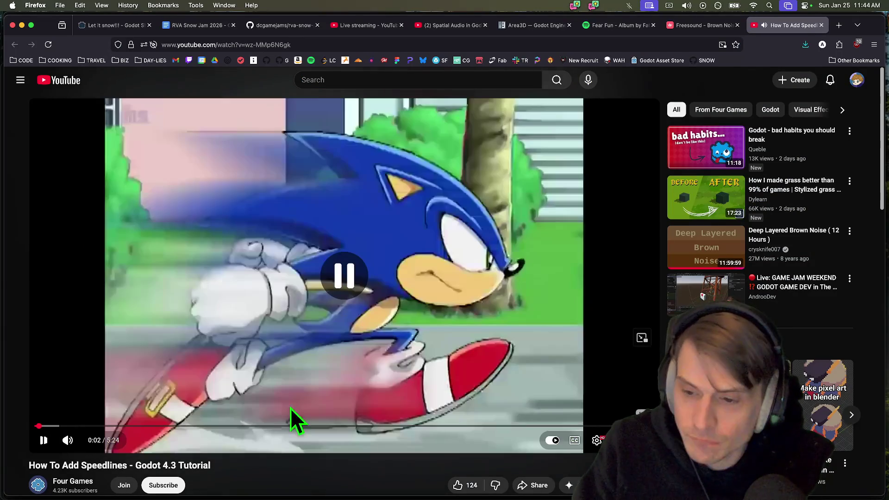
Step: Rewind the tutorial to 1:35, read its description, close it, and start a 'godot shaders' search
{"action": "left_click_drag", "start_coordinate": [290, 425], "coordinate": [222, 429]}
{"action": "scroll", "coordinate": [347, 457], "scroll_direction": "down", "scroll_amount": 3}
{"action": "left_click", "coordinate": [396, 452]}
{"action": "scroll", "coordinate": [403, 452], "scroll_direction": "down", "scroll_amount": 3}
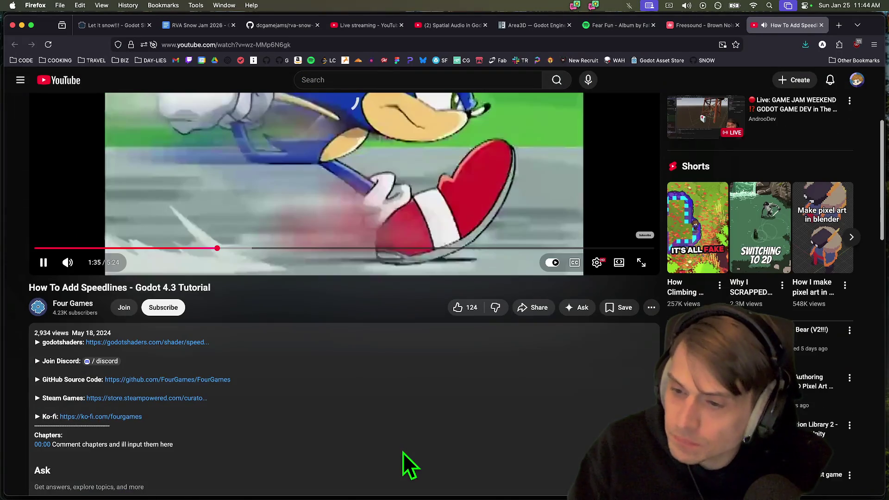
{"action": "key", "text": "ctrl+shift+Tab"}
{"action": "key", "text": "ctrl+Tab"}
{"action": "key", "text": "super+w"}
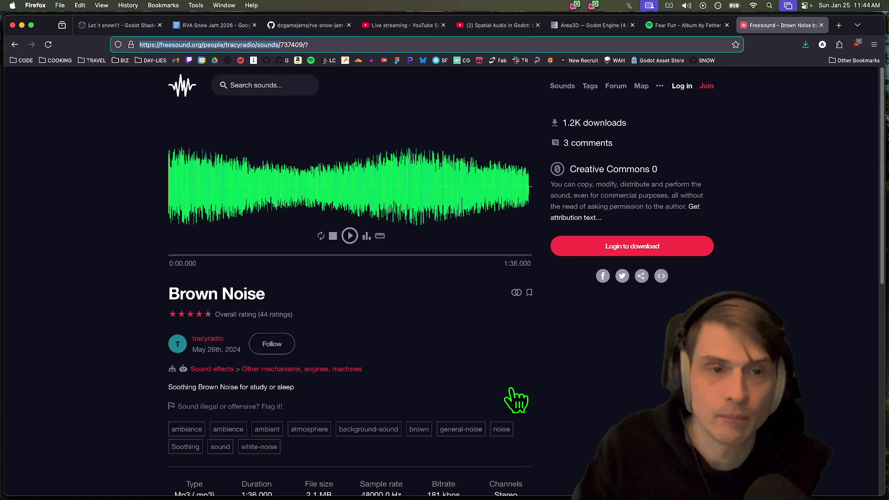
{"action": "key", "text": "super+t"}
{"action": "type", "text": "godot shaders spe"}
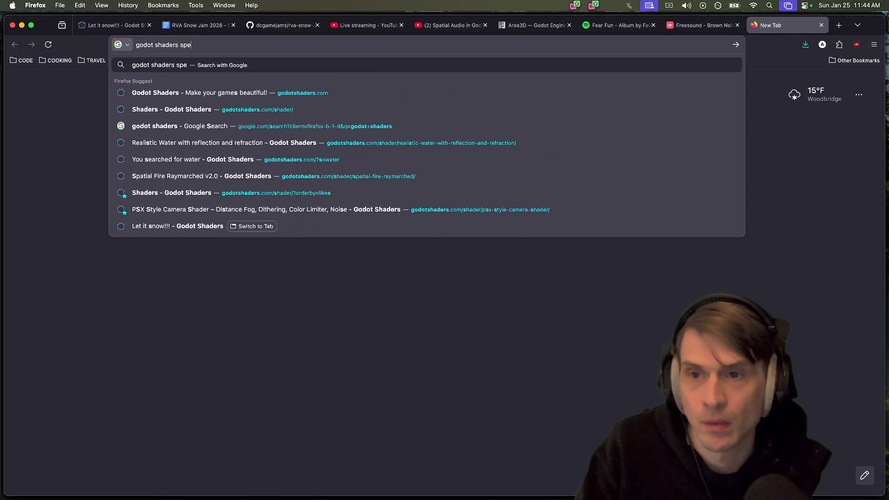
Step: Search the web for 'godot shaders' and open godotshaders.com
{"action": "key", "text": "BackSpace"}
{"action": "key", "text": "alt+BackSpace"}
{"action": "key", "text": "alt+BackSpace"}
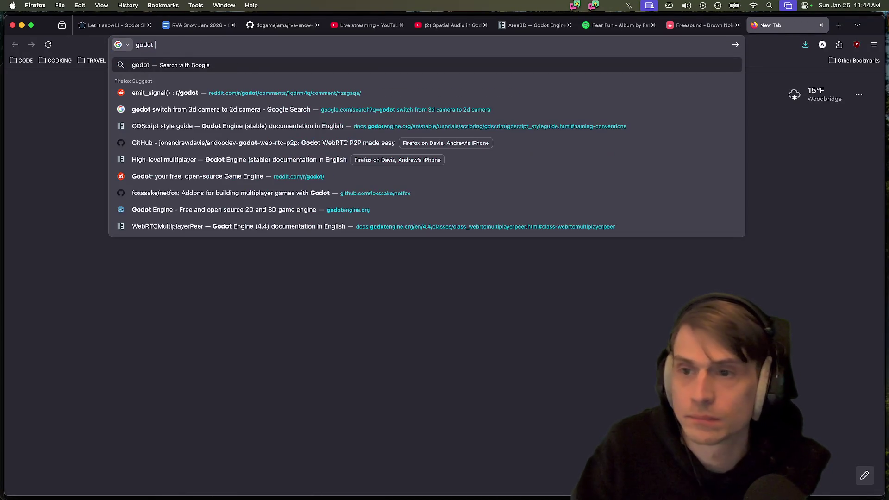
{"action": "type", "text": "ood"}
{"action": "key", "text": "BackSpace"}
{"action": "key", "text": "BackSpace"}
{"action": "key", "text": "BackSpace"}
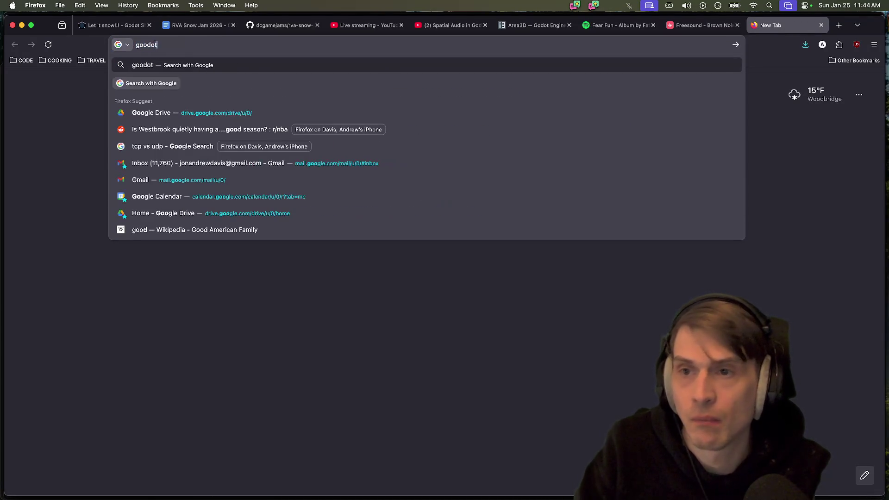
{"action": "type", "text": "dot shaders"}
{"action": "key", "text": "Return"}
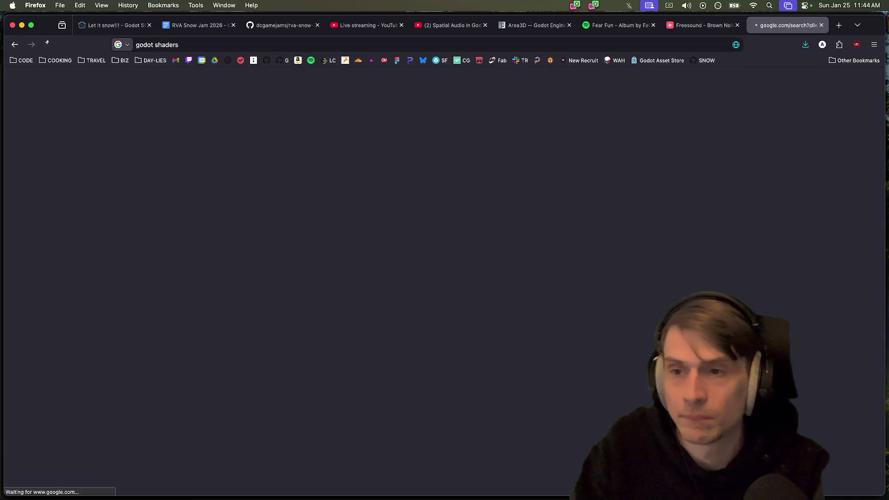
{"action": "left_click", "coordinate": [288, 171]}
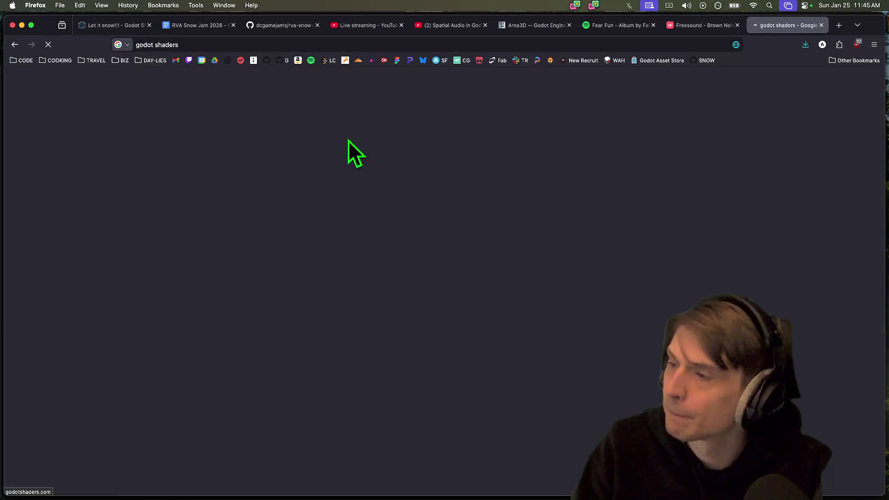
{"action": "key", "text": "super+Tab"}
{"action": "key", "text": "super+Tab"}
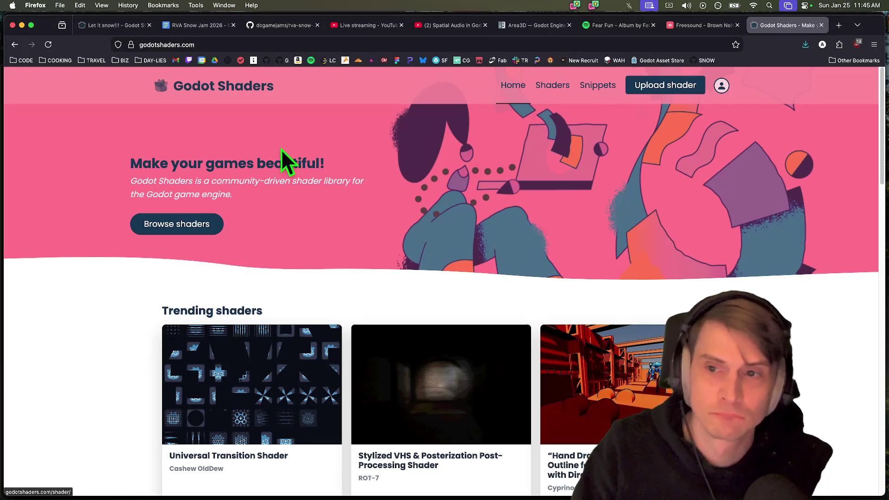
Step: Browse the shader library for 'speed lines' and read the Motion Lines shader's code
{"action": "scroll", "coordinate": [190, 169], "scroll_direction": "down", "scroll_amount": 3}
{"action": "scroll", "coordinate": [189, 169], "scroll_direction": "up", "scroll_amount": 3}
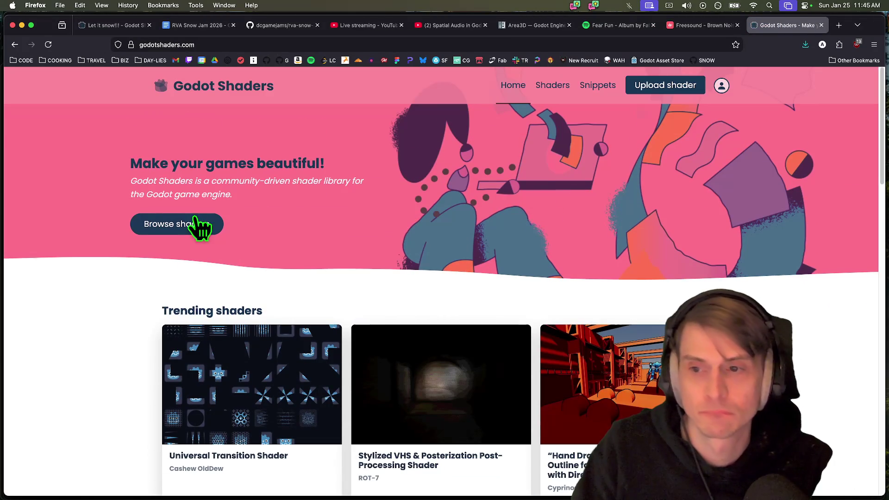
{"action": "left_click", "coordinate": [198, 224]}
{"action": "type", "text": "speed lines"}
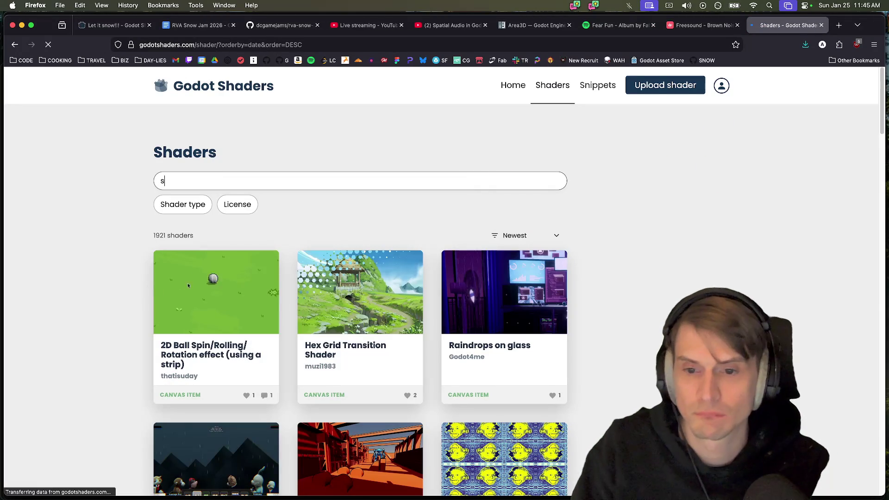
{"action": "scroll", "coordinate": [716, 285], "scroll_direction": "down", "scroll_amount": 8}
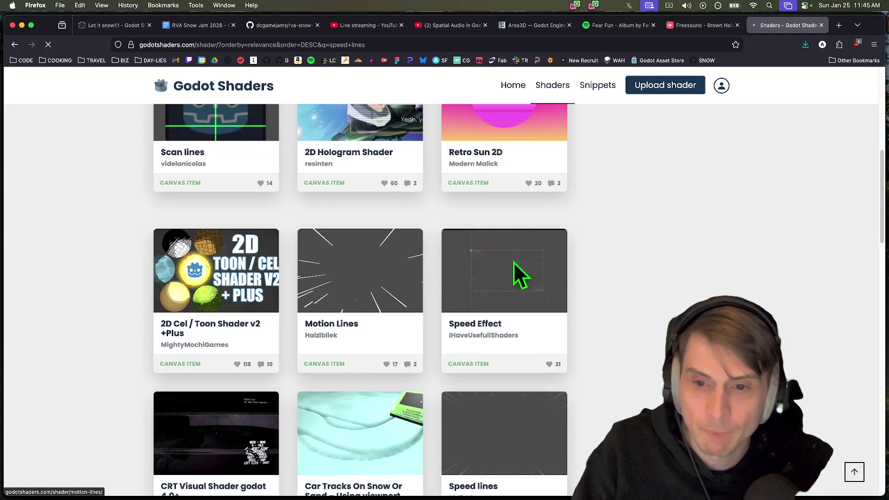
{"action": "left_click", "coordinate": [387, 273]}
{"action": "scroll", "coordinate": [329, 221], "scroll_direction": "down", "scroll_amount": 5}
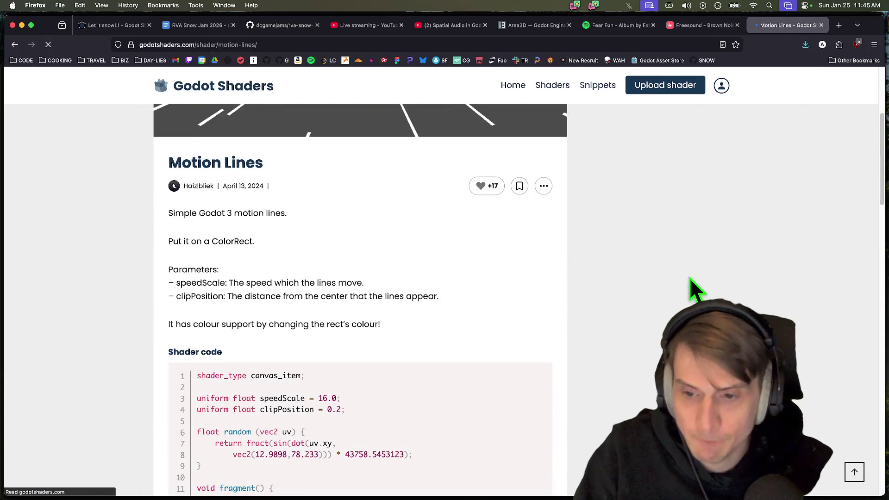
{"action": "scroll", "coordinate": [690, 292], "scroll_direction": "down", "scroll_amount": 10}
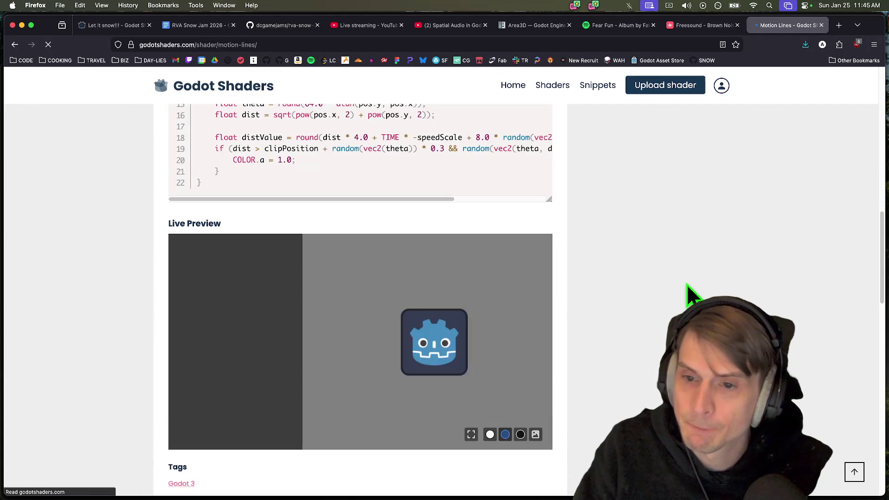
{"action": "scroll", "coordinate": [794, 327], "scroll_direction": "up", "scroll_amount": 5}
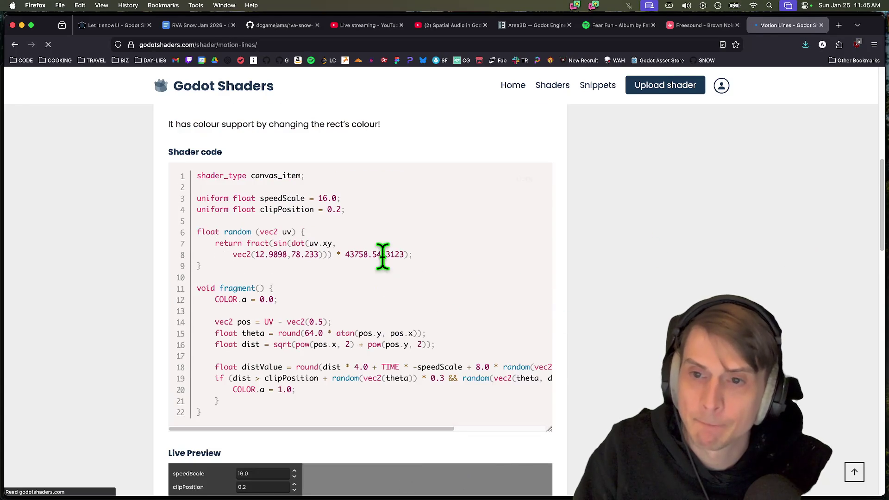
{"action": "key", "text": "super+Tab"}
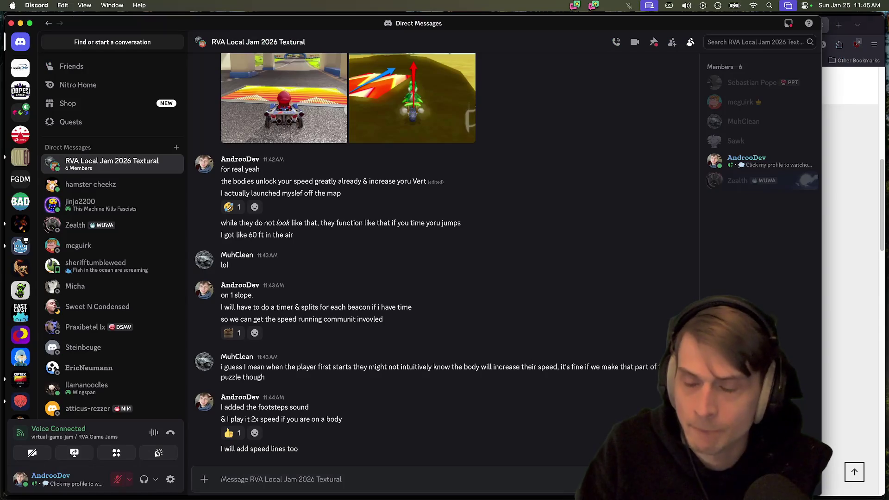
Step: Add a ColorRect node to the player scene with UserInterface selected
{"action": "key", "text": "super+Tab"}
{"action": "key", "text": "super+Tab"}
{"action": "key", "text": "super+Tab"}
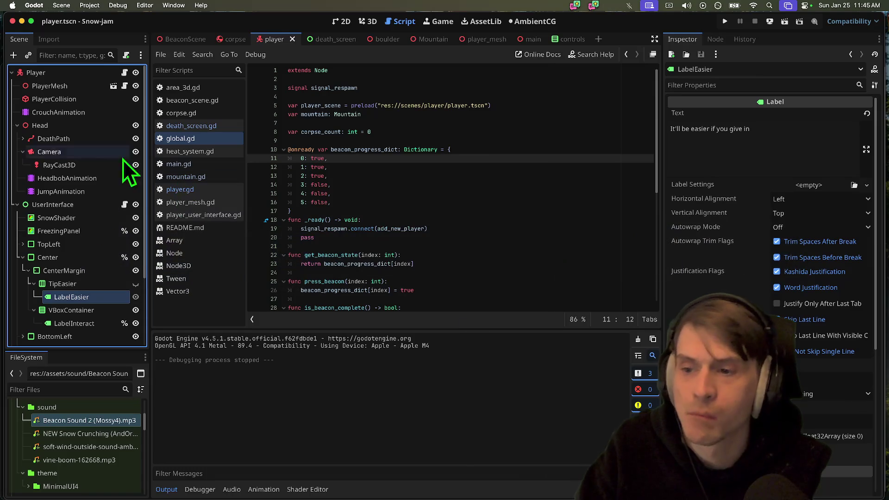
{"action": "left_click", "coordinate": [73, 210]}
{"action": "key", "text": "super+a"}
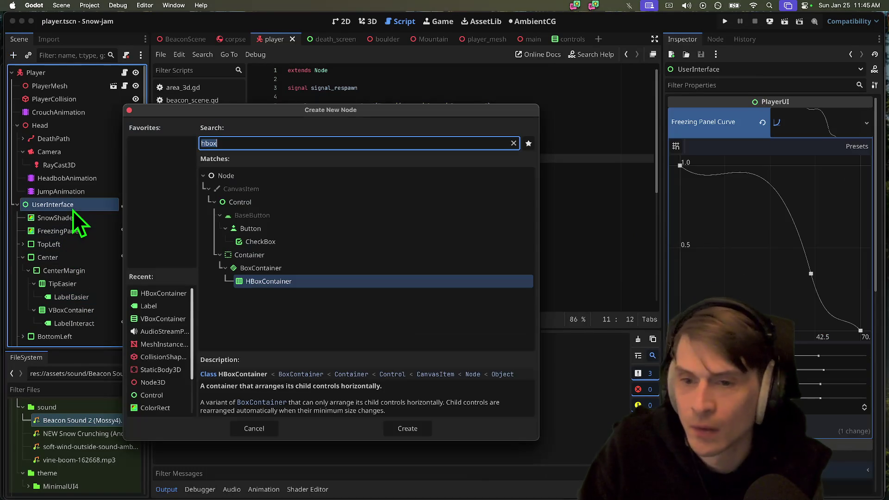
{"action": "type", "text": "rect"}
{"action": "key", "text": "BackSpace"}
{"action": "key", "text": "BackSpace"}
{"action": "key", "text": "BackSpace"}
{"action": "type", "text": "colorrect"}
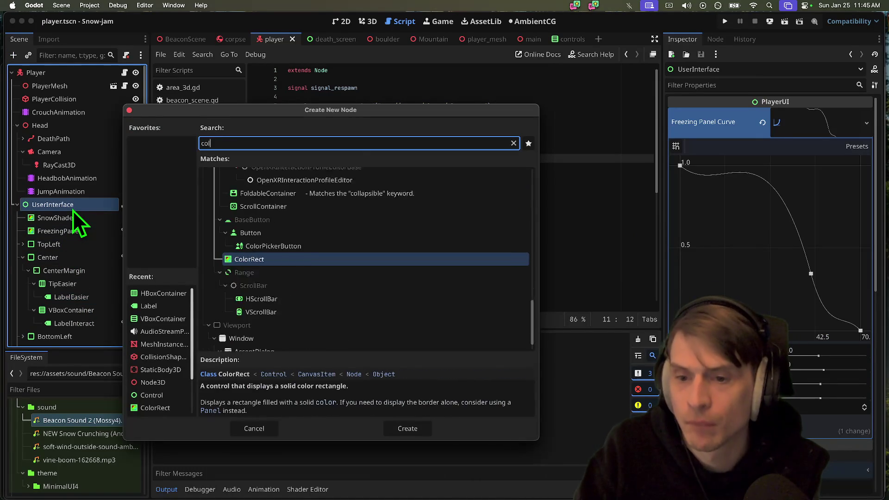
{"action": "key", "text": "Return"}
Step: Move the ColorRect under UserInterface and rename it SpeedLines
{"action": "mouse_move", "coordinate": [60, 338]}
{"action": "left_mouse_down"}
{"action": "mouse_move", "coordinate": [60, 188]}
{"action": "mouse_move", "coordinate": [67, 185]}
{"action": "left_mouse_up"}
{"action": "double_click", "coordinate": [68, 194]}
{"action": "type", "text": "speedlines"}
{"action": "key", "text": "Return"}
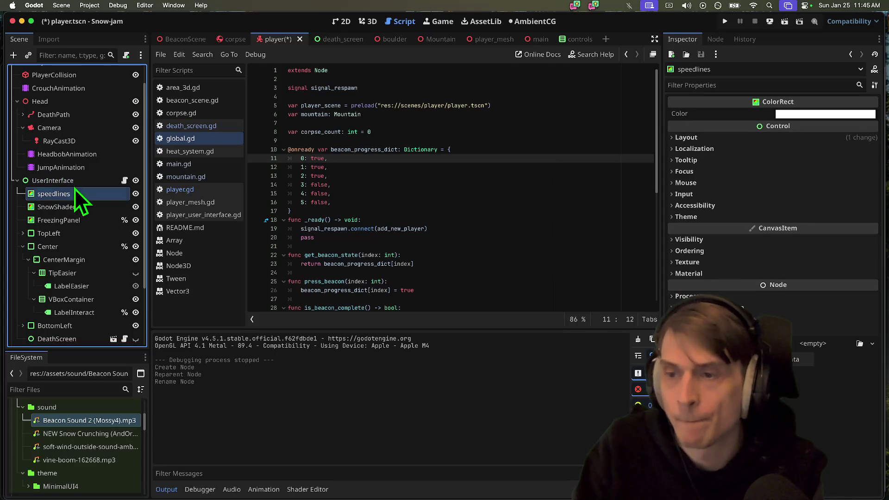
{"action": "left_click", "coordinate": [341, 21]}
{"action": "double_click", "coordinate": [98, 194]}
{"action": "type", "text": "SpeedLines"}
{"action": "key", "text": "Return"}
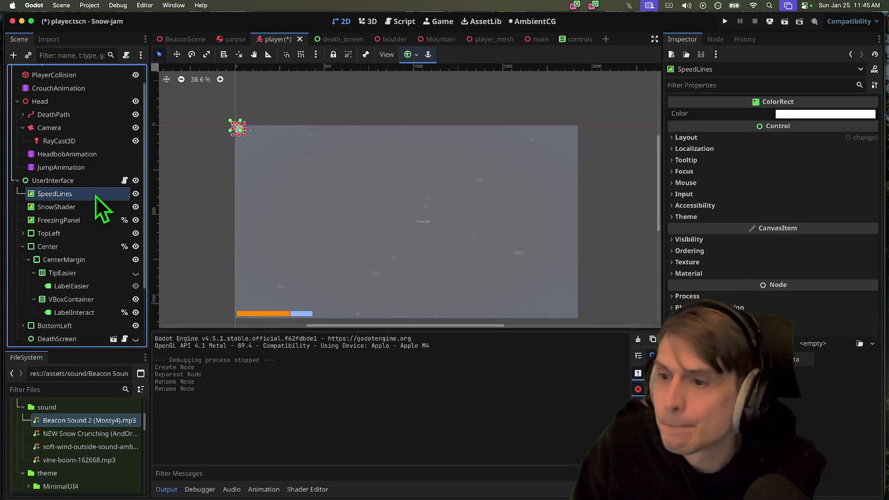
Step: Set SpeedLines' layout mode to Anchors with the Full Rect anchors preset
{"action": "left_click", "coordinate": [91, 208]}
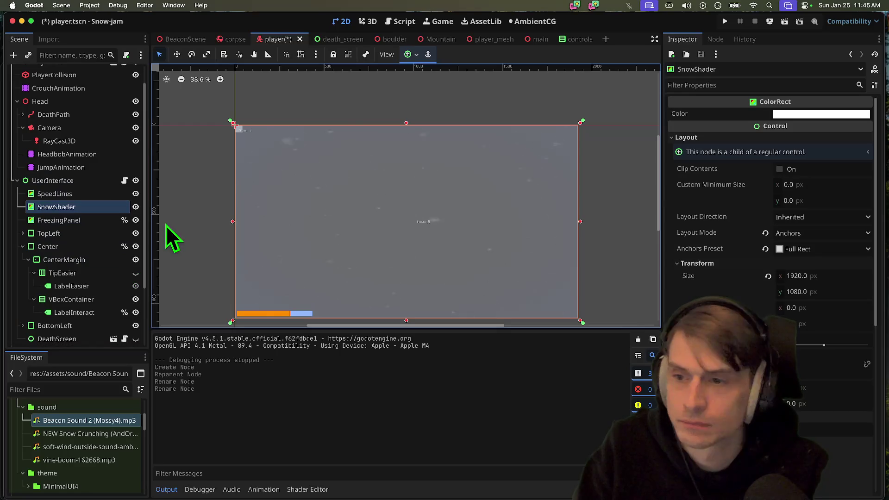
{"action": "left_click", "coordinate": [60, 194]}
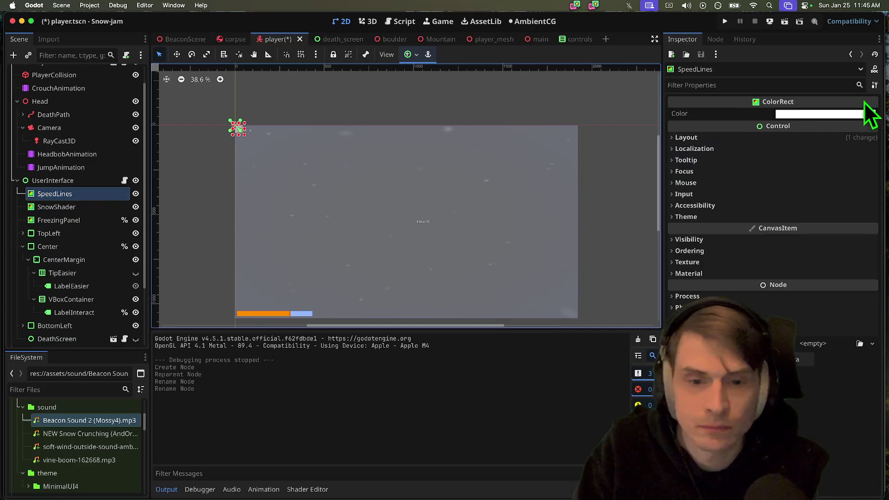
{"action": "left_click", "coordinate": [795, 136]}
{"action": "left_click", "coordinate": [810, 233]}
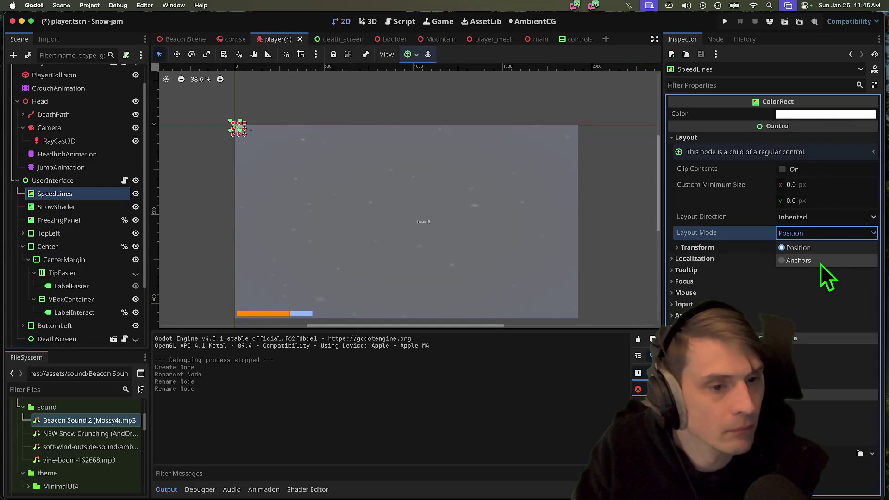
{"action": "left_click", "coordinate": [821, 261]}
{"action": "left_click", "coordinate": [823, 249]}
{"action": "left_click", "coordinate": [830, 283]}
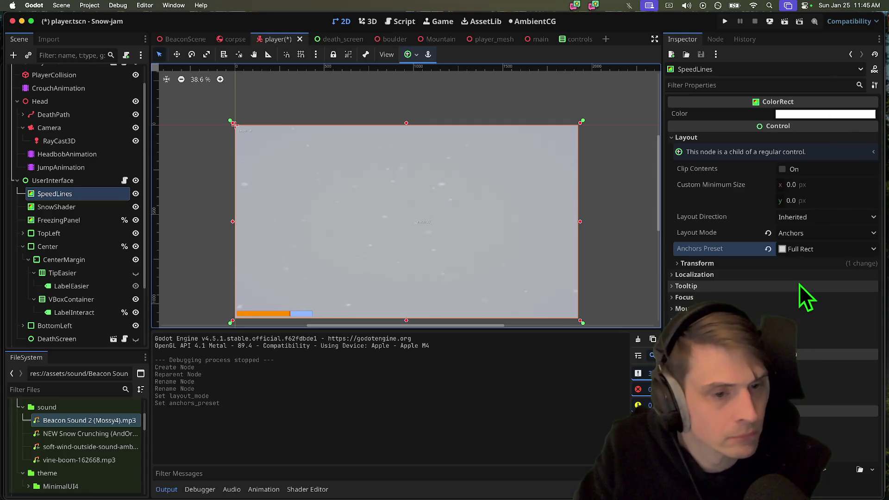
{"action": "left_click", "coordinate": [814, 280]}
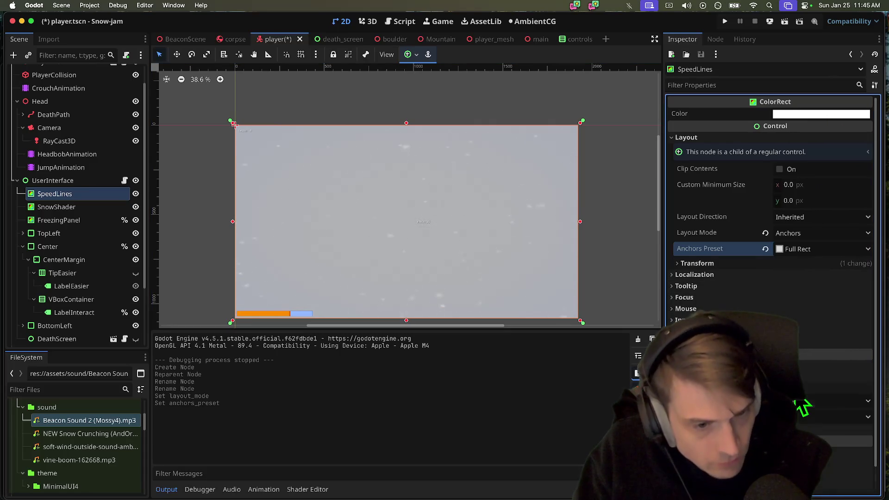
{"action": "scroll", "coordinate": [829, 440], "scroll_direction": "down", "scroll_amount": 2}
{"action": "left_click", "coordinate": [829, 388]}
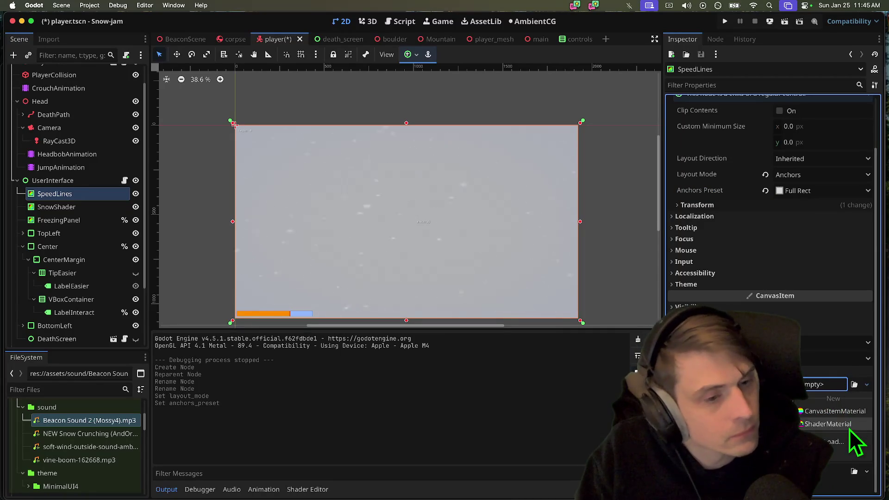
Step: Give SpeedLines a new ShaderMaterial with a new shader saved as res://shaders/speedlines.gdshader
{"action": "left_click", "coordinate": [850, 425]}
{"action": "left_click", "coordinate": [827, 372]}
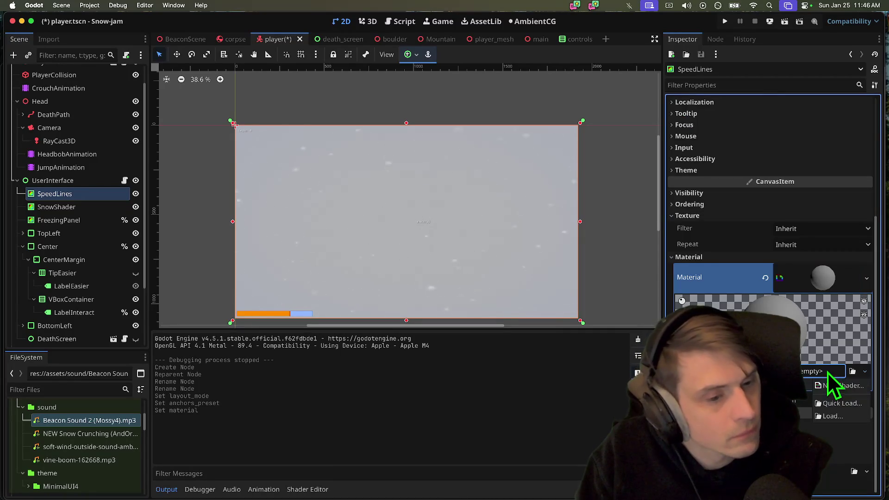
{"action": "left_click", "coordinate": [842, 386]}
{"action": "type", "text": "speedlnes"}
{"action": "key", "text": "BackSpace"}
{"action": "key", "text": "BackSpace"}
{"action": "key", "text": "BackSpace"}
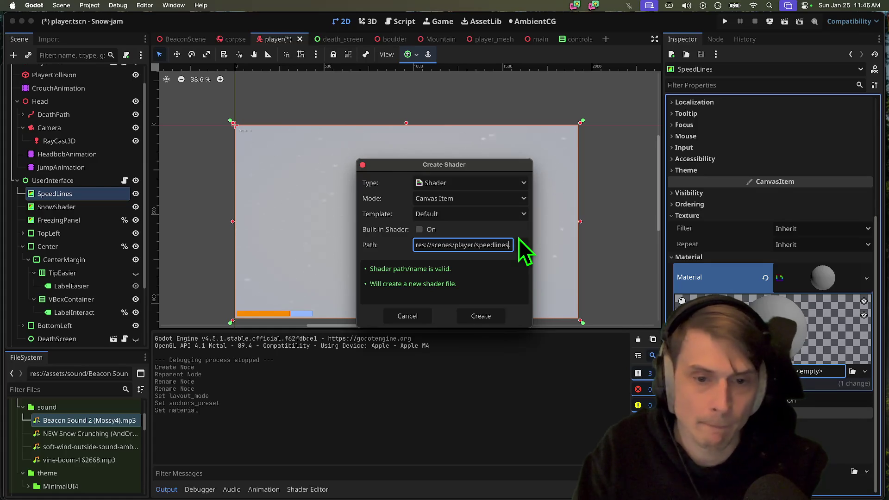
{"action": "left_click", "coordinate": [520, 249]}
{"action": "left_click", "coordinate": [246, 296]}
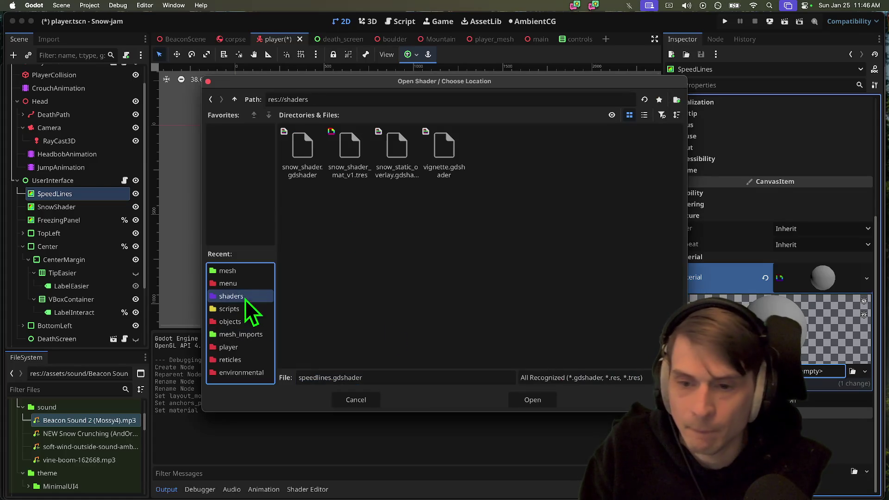
{"action": "left_click", "coordinate": [533, 400]}
{"action": "left_click", "coordinate": [492, 317]}
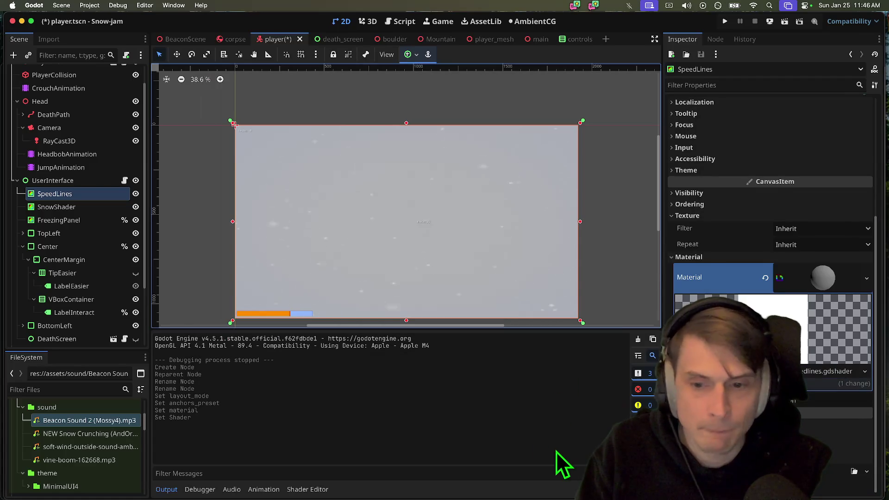
Step: Replace speedlines.gdshader's code with the pasted motion-lines shader and save it
{"action": "left_click", "coordinate": [318, 490]}
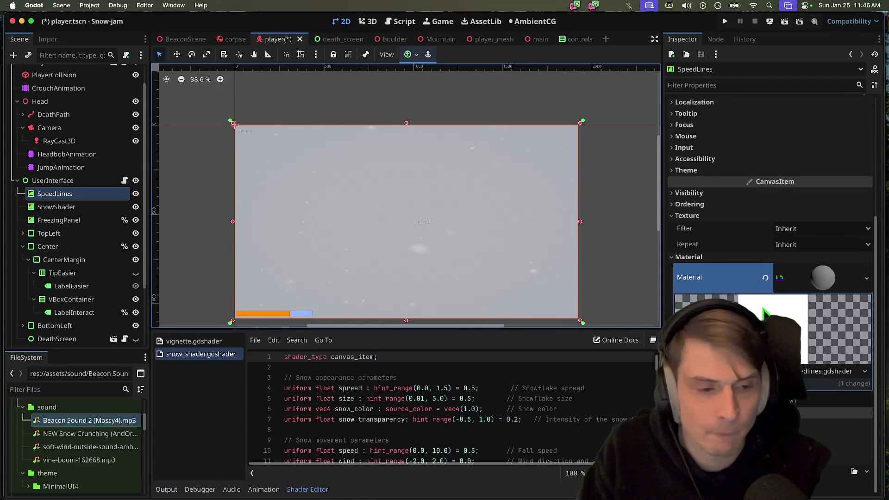
{"action": "left_click", "coordinate": [74, 195]}
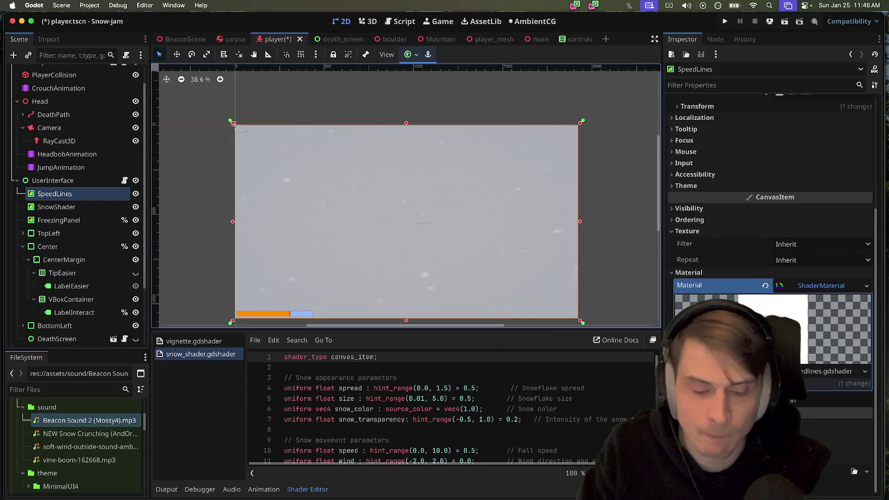
{"action": "scroll", "coordinate": [821, 300], "scroll_direction": "up", "scroll_amount": 5}
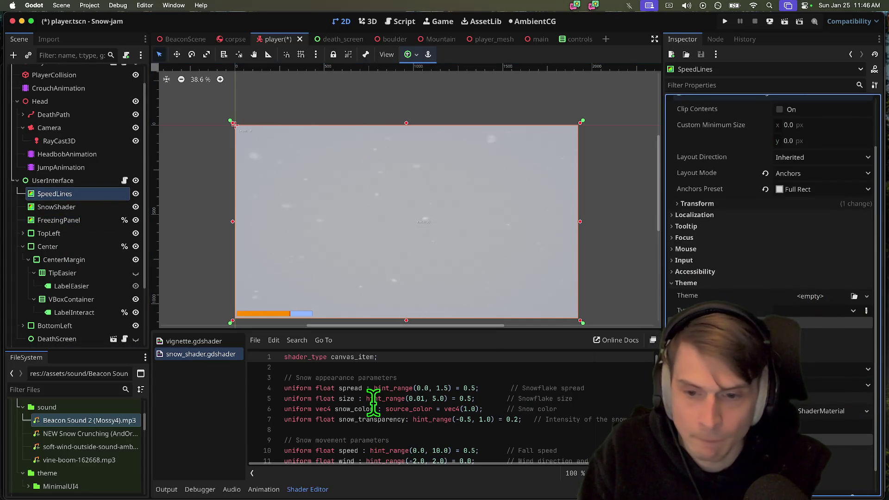
{"action": "left_click", "coordinate": [812, 413]}
{"action": "scroll", "coordinate": [814, 418], "scroll_direction": "down", "scroll_amount": 6}
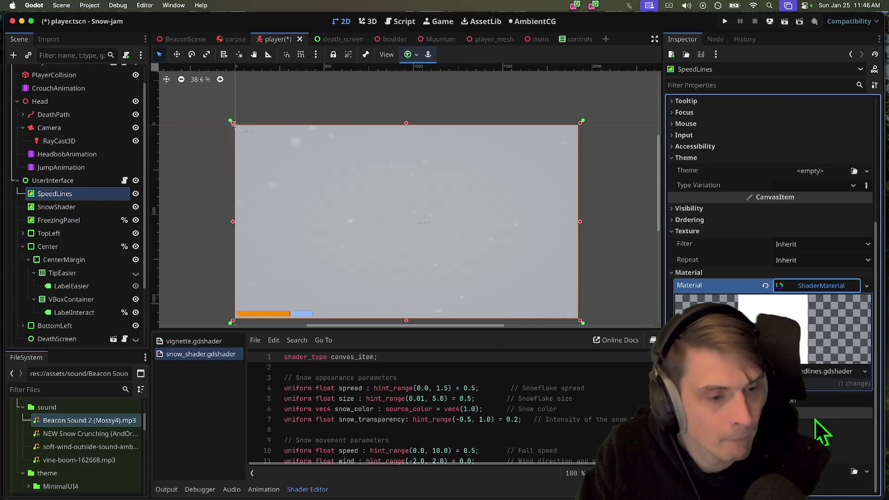
{"action": "left_click", "coordinate": [822, 372]}
{"action": "key", "text": "super+a"}
{"action": "key", "text": "super+v"}
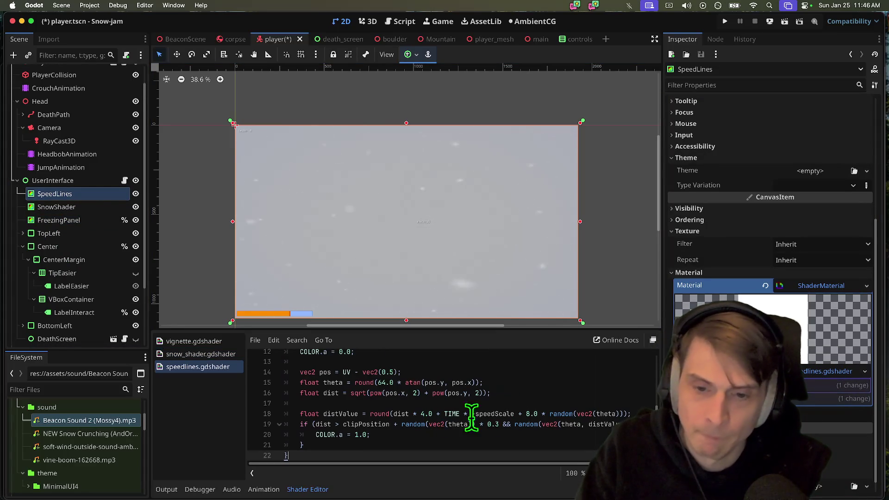
{"action": "key", "text": "super+s"}
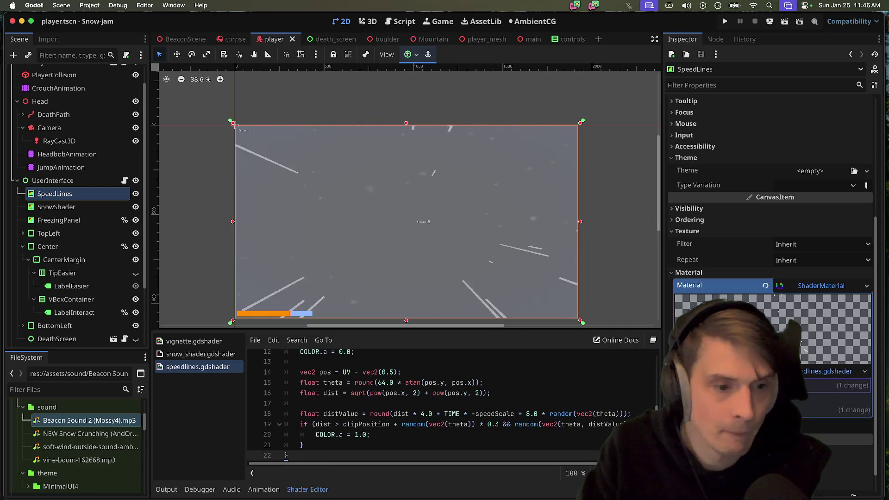
Step: Launch QuickTime Player, close the old clip, and record the full screen showing the animated speed lines
{"action": "key", "text": "super+space"}
{"action": "type", "text": "quick"}
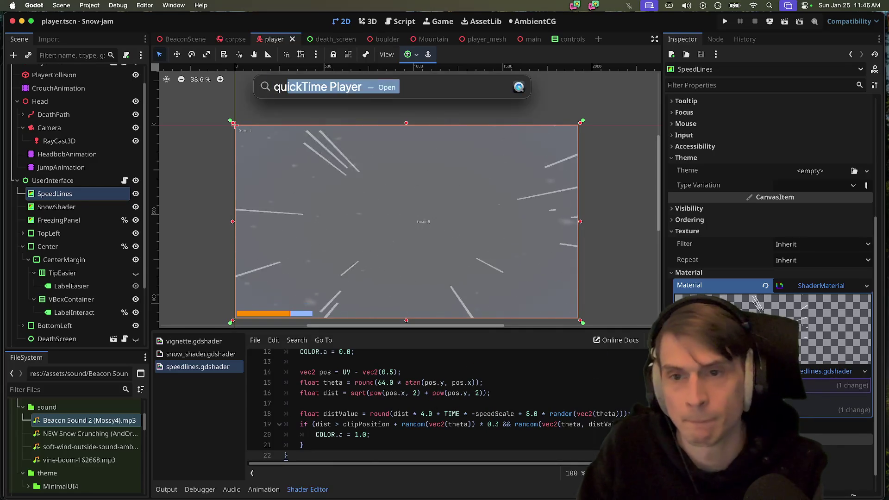
{"action": "key", "text": "Return"}
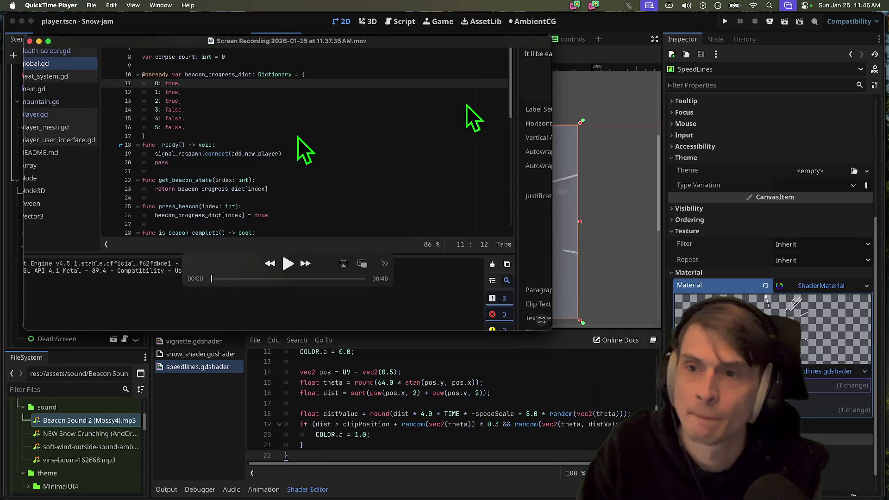
{"action": "key", "text": "super+w"}
{"action": "left_click", "coordinate": [92, 5]}
{"action": "left_click", "coordinate": [121, 37]}
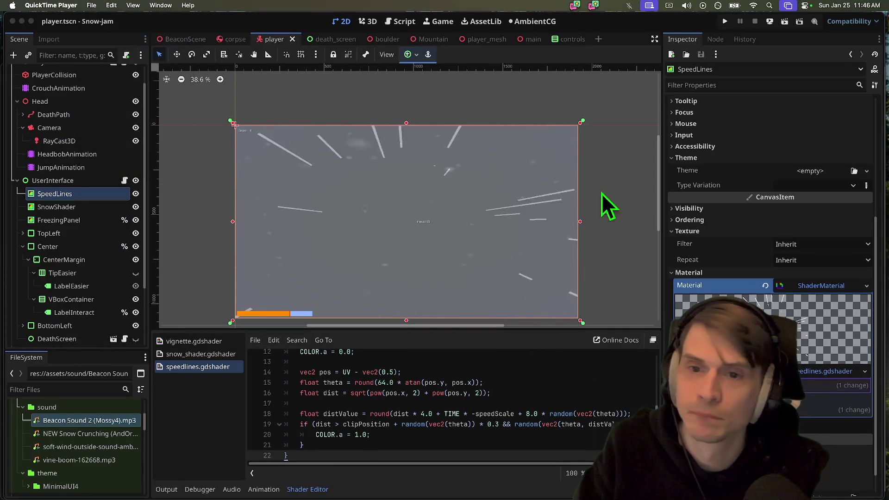
{"action": "key", "text": "Return"}
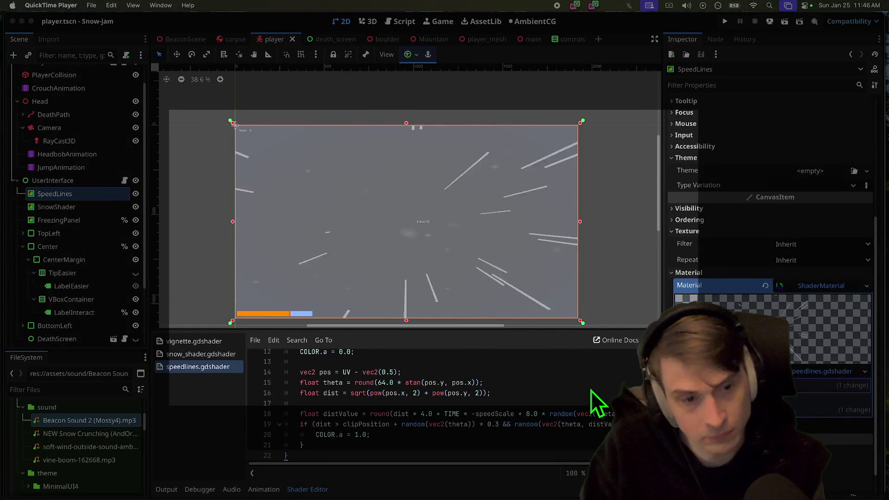
{"action": "left_click", "coordinate": [558, 6]}
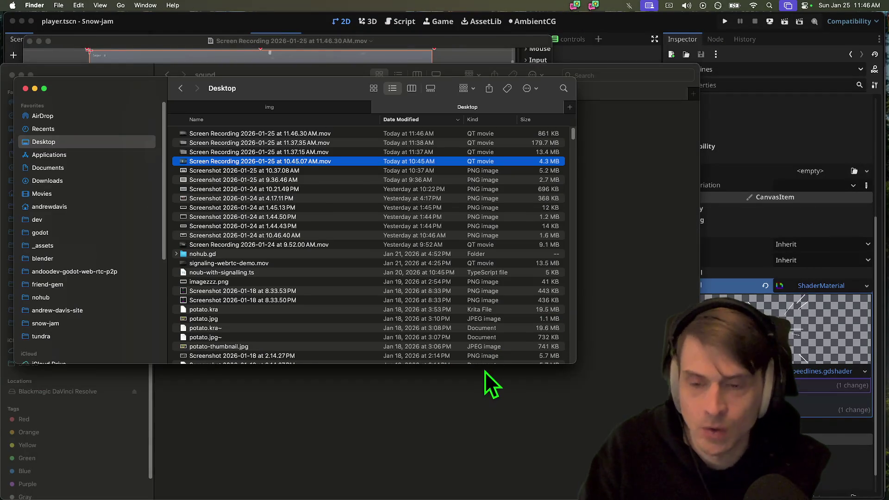
Step: Upload the newest speed-lines screen recording from Desktop to the jam group chat in Discord
{"action": "key", "text": "super+Tab"}
{"action": "left_click", "coordinate": [202, 477]}
{"action": "left_click", "coordinate": [234, 445]}
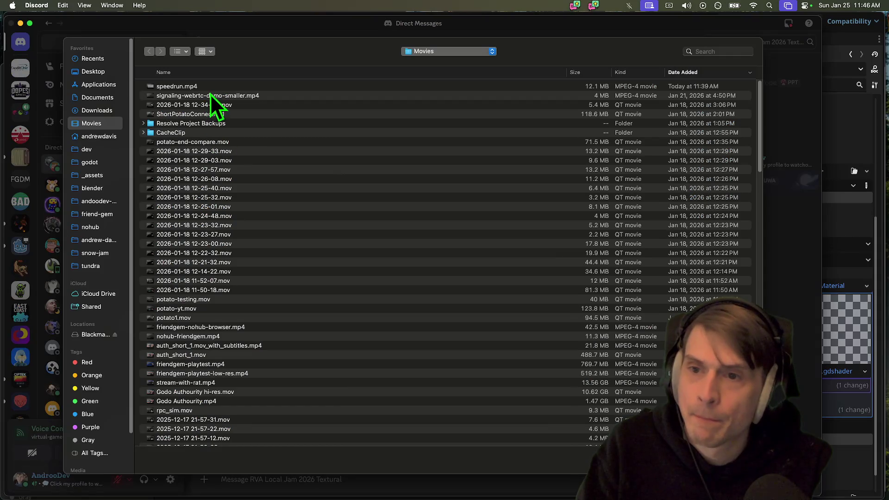
{"action": "left_click", "coordinate": [102, 74]}
{"action": "double_click", "coordinate": [201, 87]}
{"action": "key", "text": "Return"}
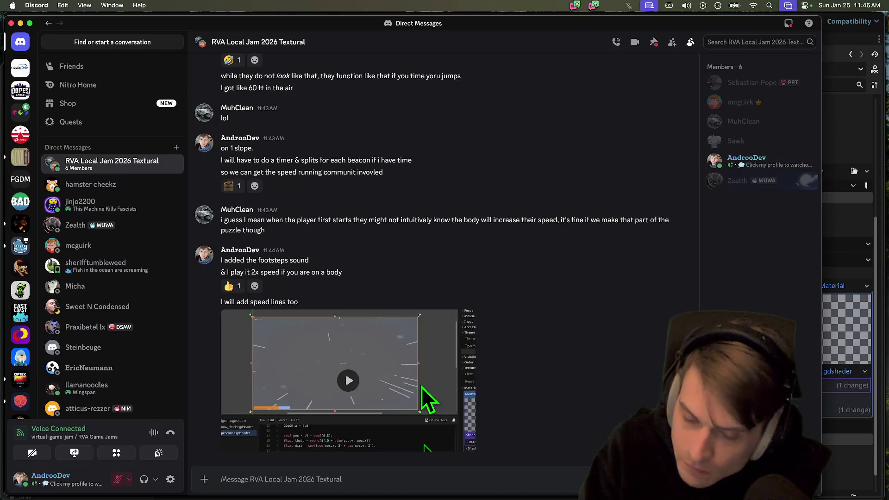
Step: Play the posted clip and view the recording, then return to the Godot editor
{"action": "left_click", "coordinate": [421, 387]}
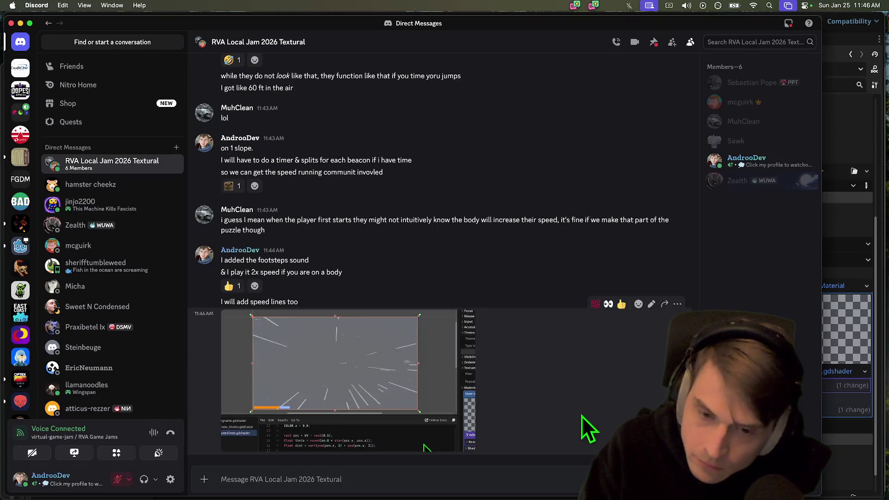
{"action": "key", "text": "super+Tab"}
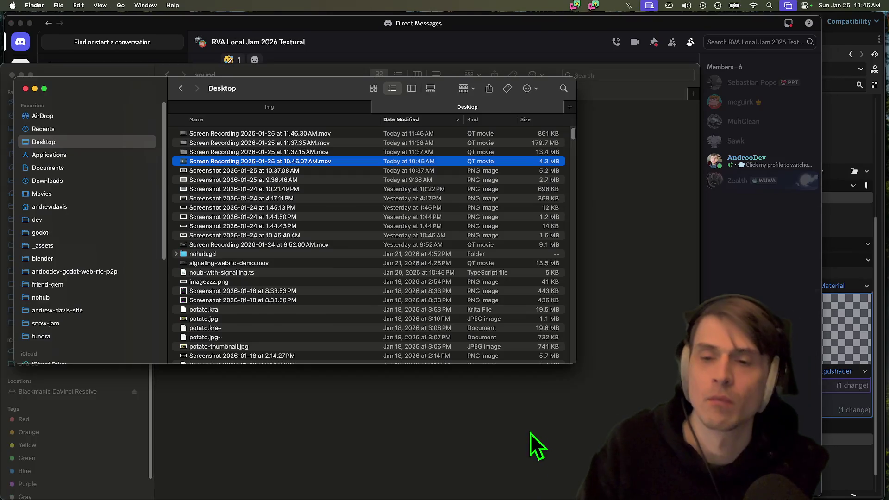
{"action": "key", "text": "super+o"}
{"action": "key", "text": "super+Tab"}
{"action": "key", "text": "super+Tab"}
{"action": "key", "text": "super+Tab"}
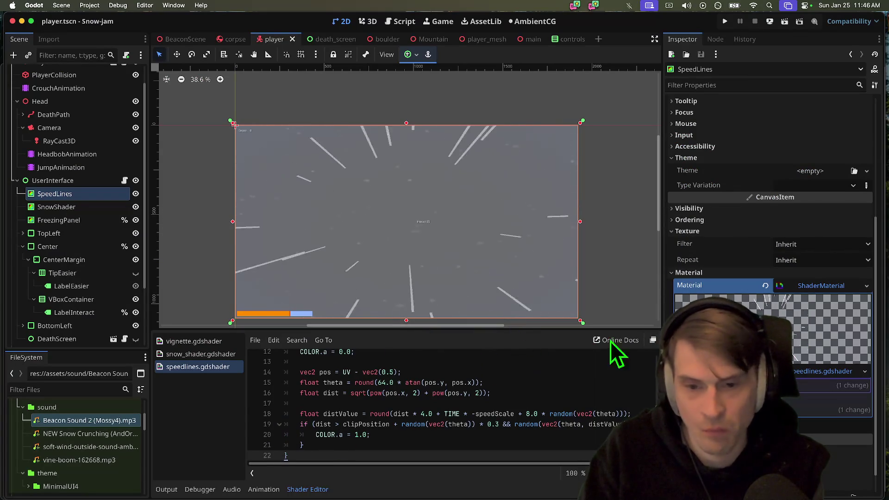
Step: Set a SpeedLines shader parameter to 0 and save the scene
{"action": "scroll", "coordinate": [812, 361], "scroll_direction": "down", "scroll_amount": 1}
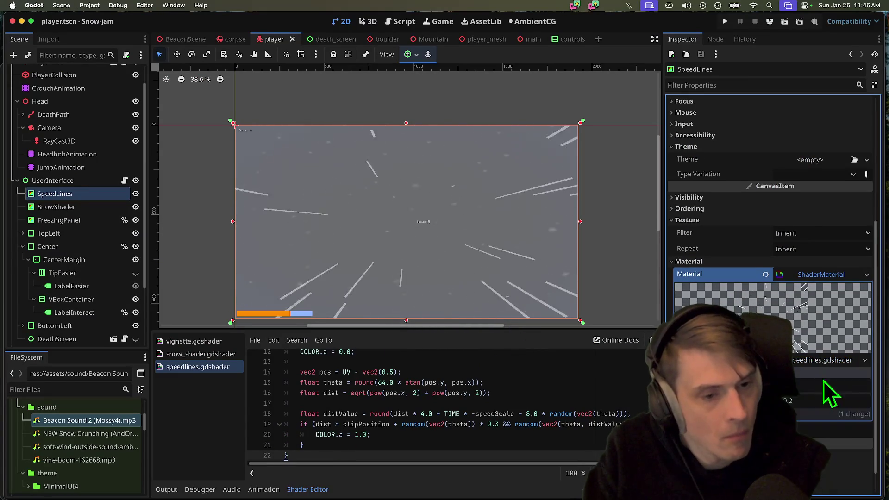
{"action": "scroll", "coordinate": [819, 376], "scroll_direction": "down", "scroll_amount": 1}
{"action": "left_click", "coordinate": [824, 374]}
{"action": "type", "text": "0"}
{"action": "key", "text": "Return"}
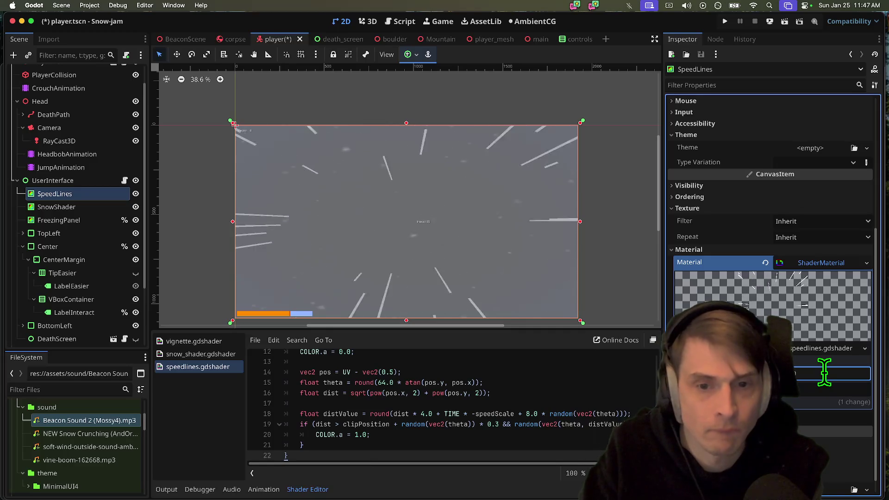
{"action": "key", "text": "Tab"}
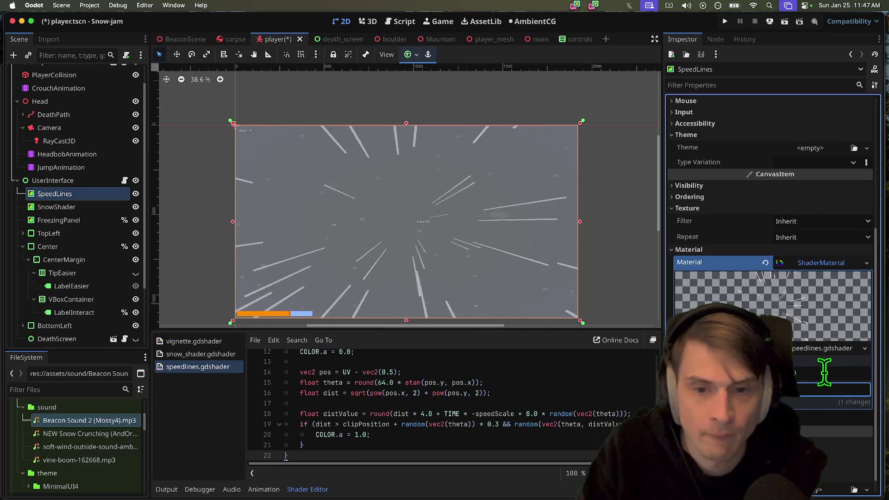
{"action": "key", "text": "super+s"}
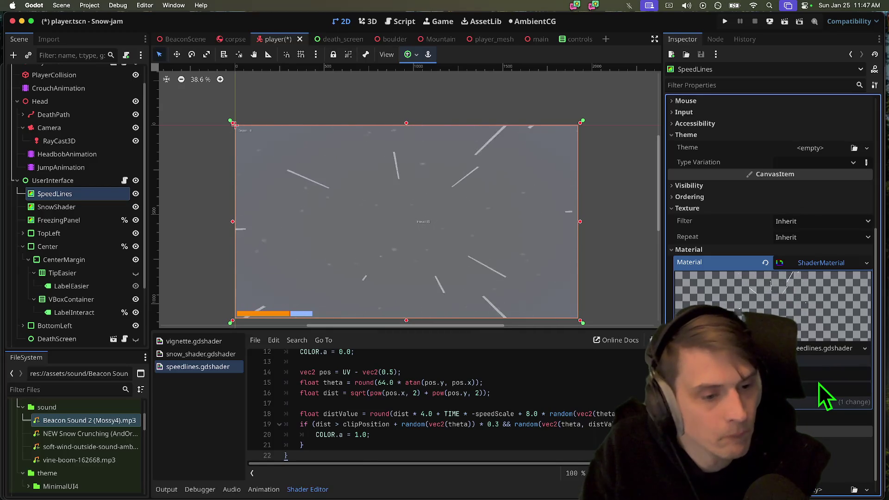
Step: Edit another SpeedLines shader parameter value, then leave Godot
{"action": "scroll", "coordinate": [820, 395], "scroll_direction": "up", "scroll_amount": 10}
{"action": "scroll", "coordinate": [845, 384], "scroll_direction": "down", "scroll_amount": 8}
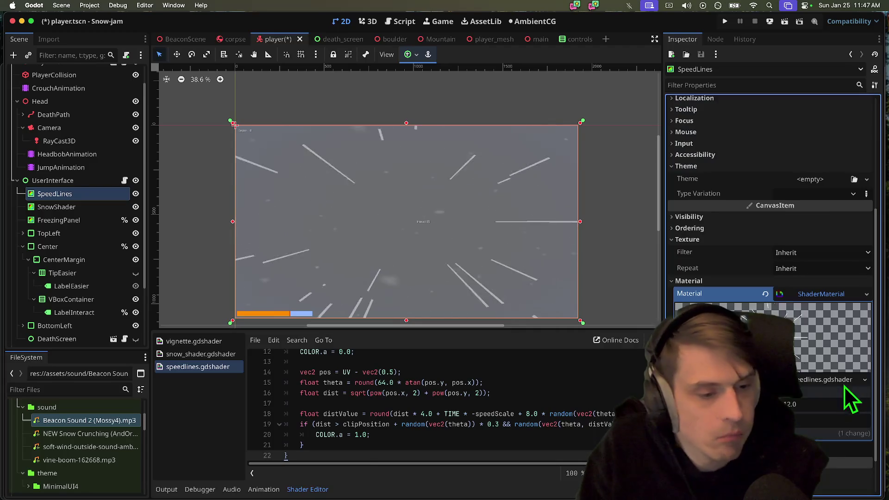
{"action": "left_click", "coordinate": [832, 423]}
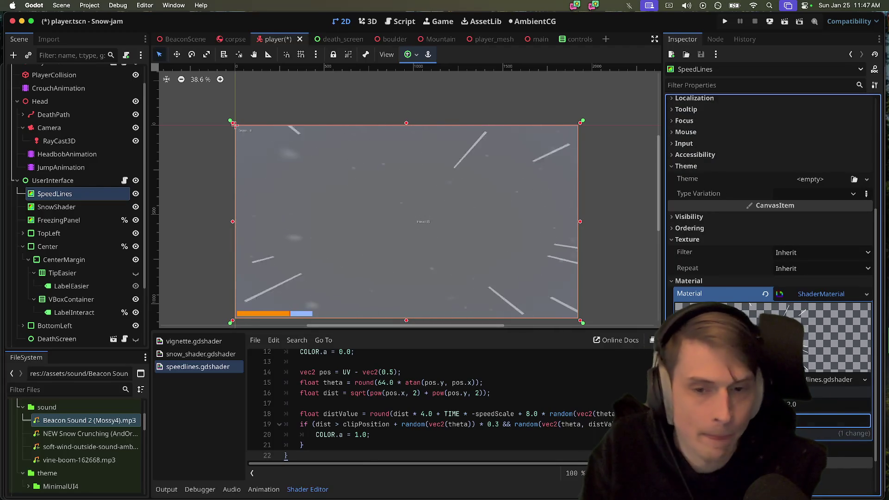
{"action": "key", "text": "super+Tab"}
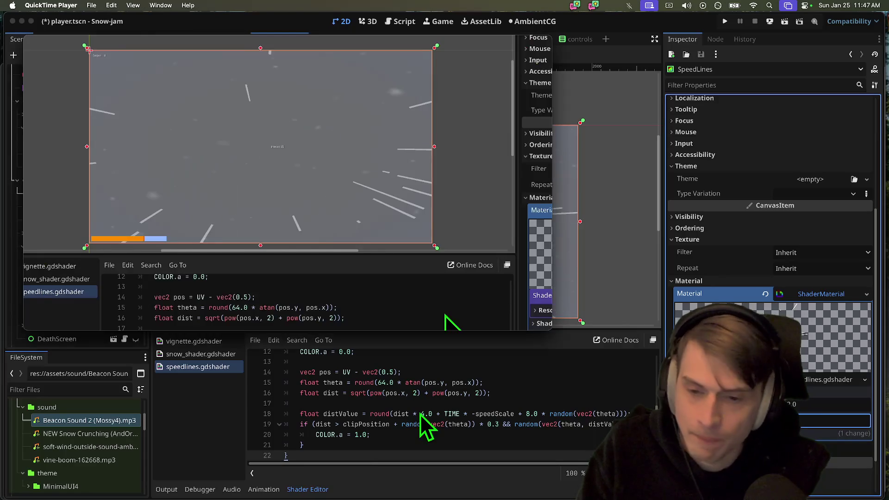
Step: Bring up the RVA Local Jam 2026 chat in Discord and focus its message box
{"action": "key", "text": "super+Tab"}
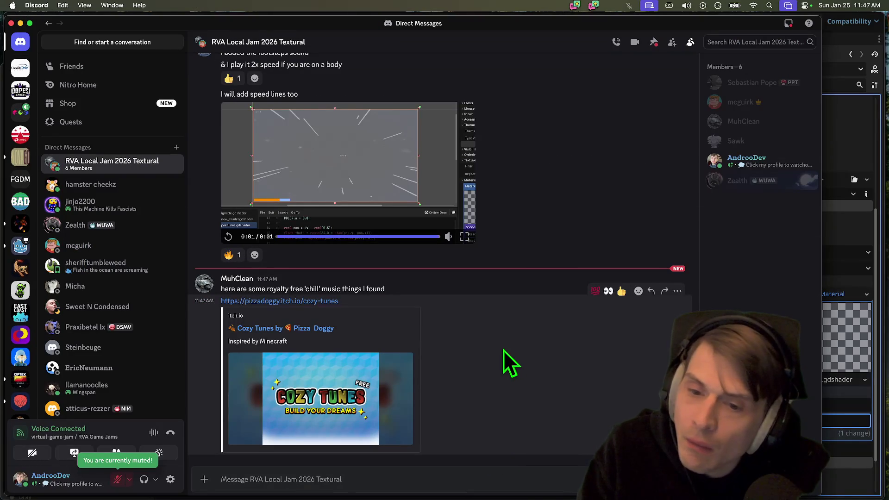
{"action": "triple_click", "coordinate": [347, 289]}
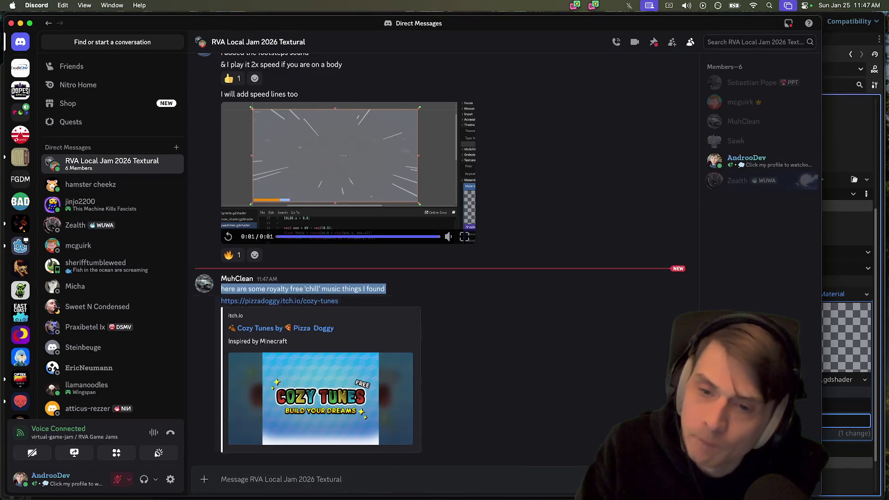
{"action": "left_click", "coordinate": [424, 481]}
Step: In Firefox, trim the trailing '?' from the Freesound Brown Noise address and copy it
{"action": "key", "text": "super+Tab"}
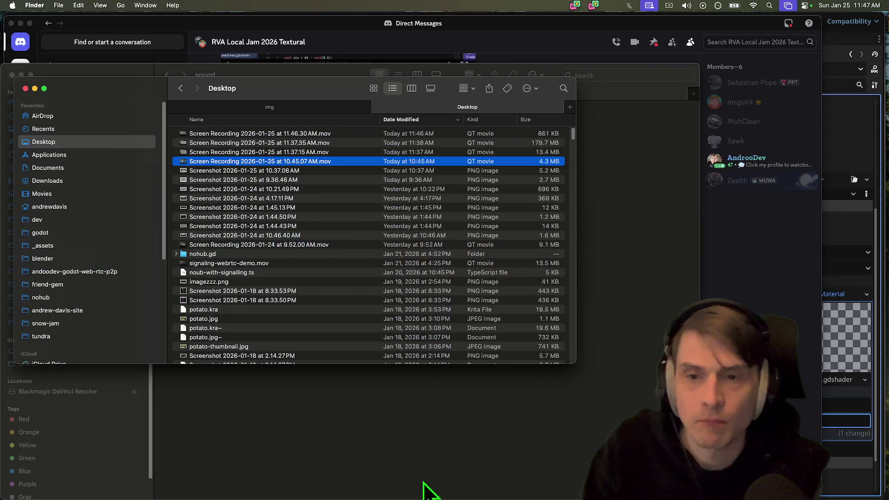
{"action": "key", "text": "super+Tab"}
{"action": "key", "text": "Tab"}
{"action": "key", "text": "Tab"}
{"action": "key", "text": "Tab"}
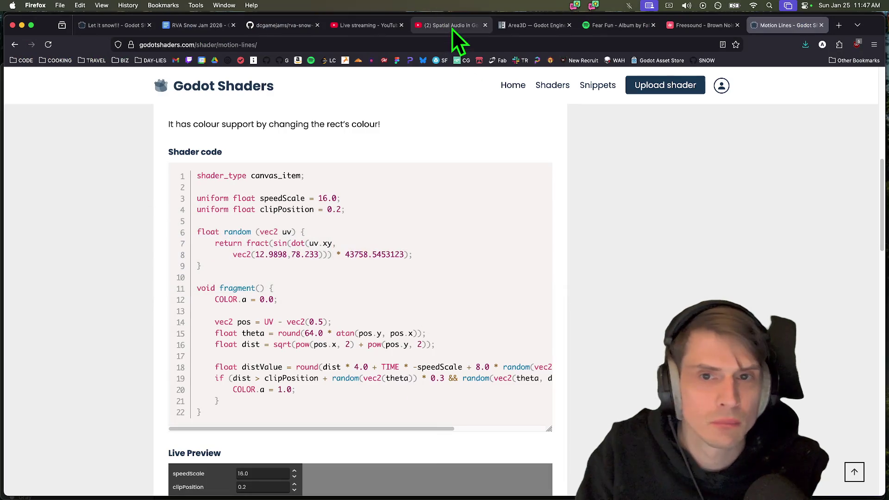
{"action": "left_click", "coordinate": [723, 25]}
{"action": "left_click", "coordinate": [680, 45]}
{"action": "key", "text": "super+Tab"}
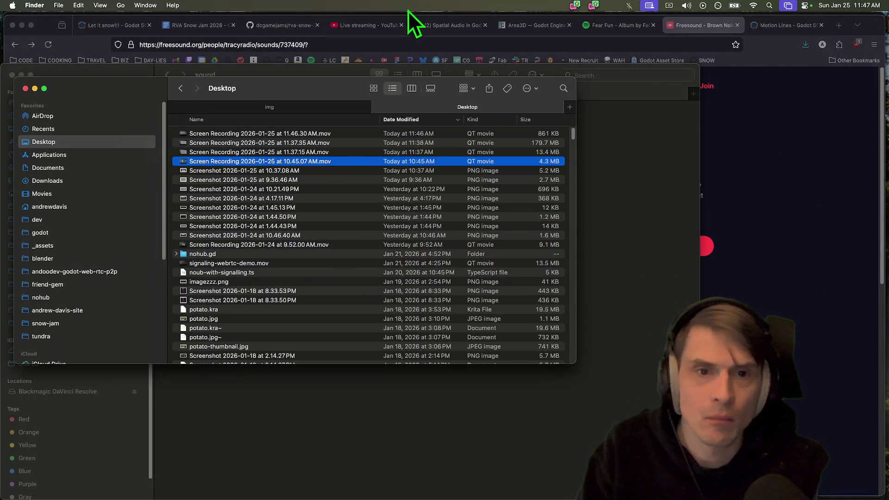
{"action": "left_click", "coordinate": [385, 44]}
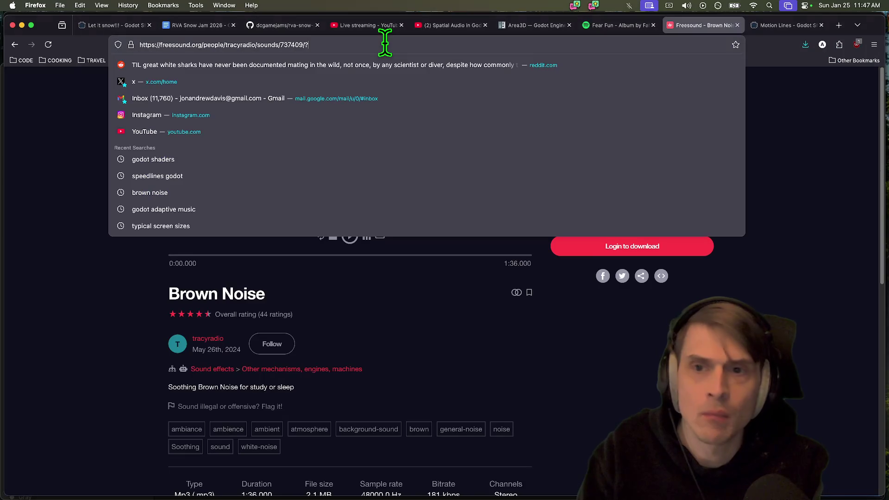
{"action": "key", "text": "BackSpace"}
{"action": "key", "text": "super+Tab"}
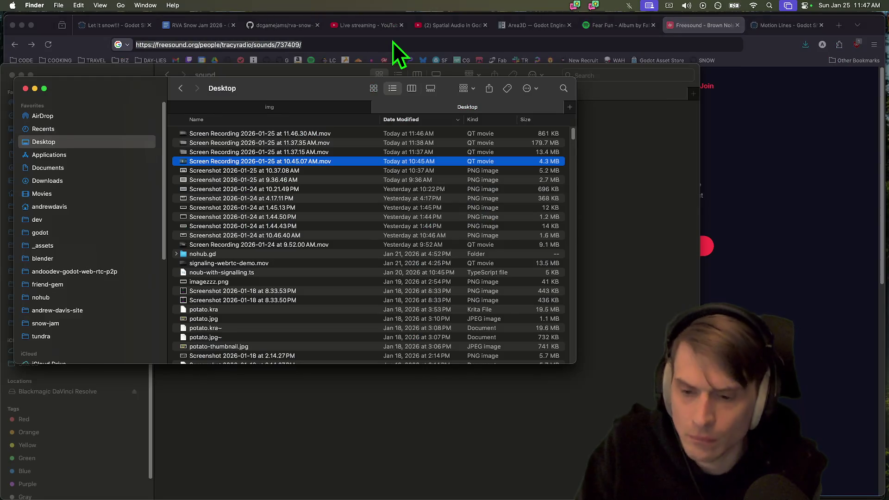
Step: Send the texture-noise message, then paste and send the Freesound Brown Noise link, and open it
{"action": "key", "text": "super+Tab"}
{"action": "key", "text": "Tab"}
{"action": "type", "text": "I wa"}
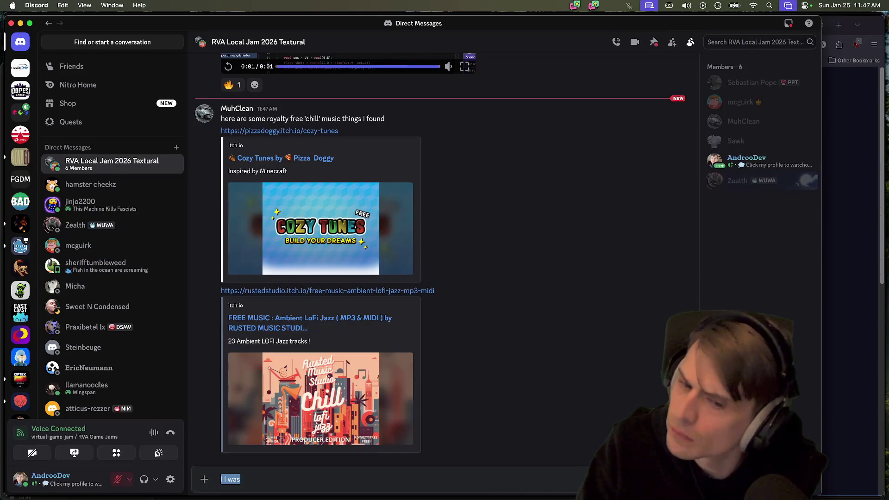
{"action": "type", "text": "nder "}
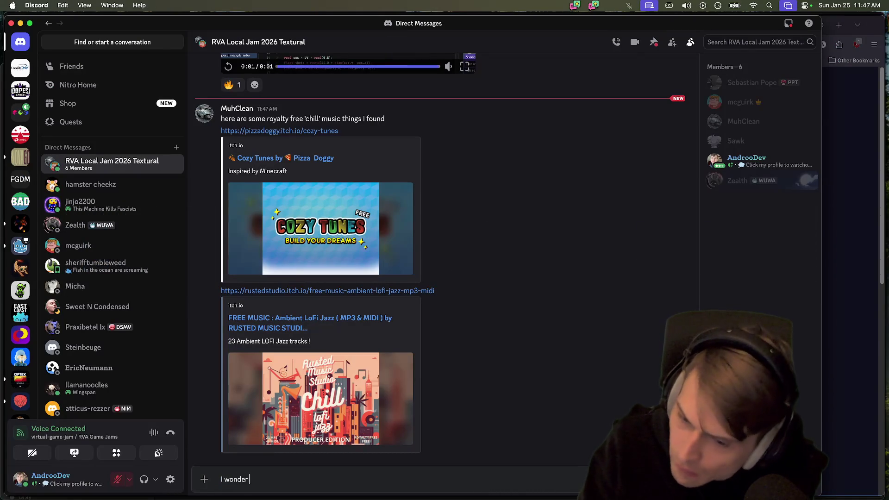
{"action": "type", "text": " wanted t"}
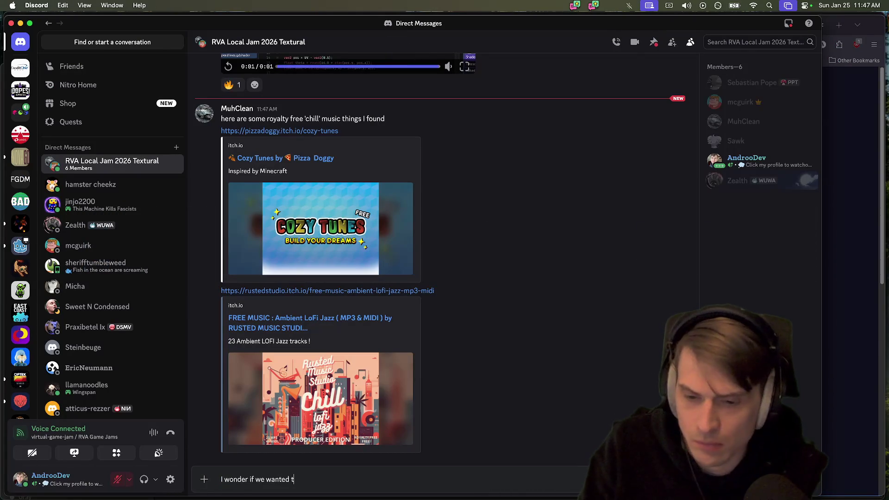
{"action": "type", "text": " with a n"}
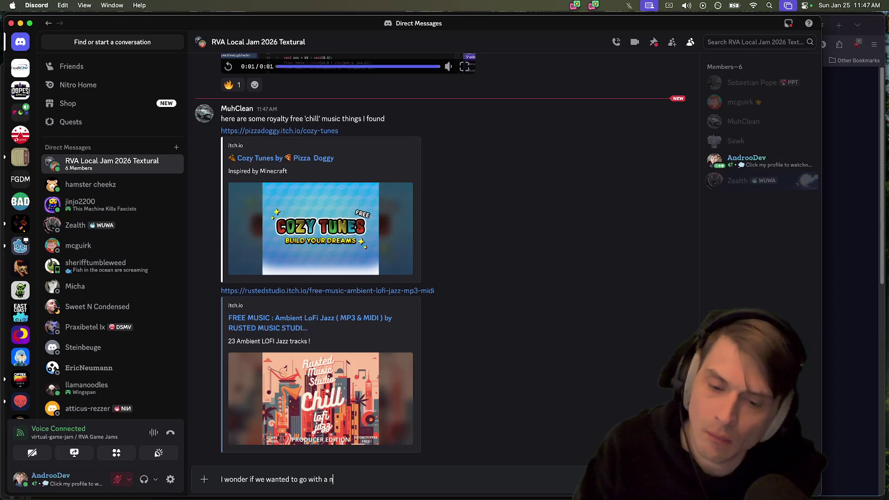
{"action": "type", "text": " texture"}
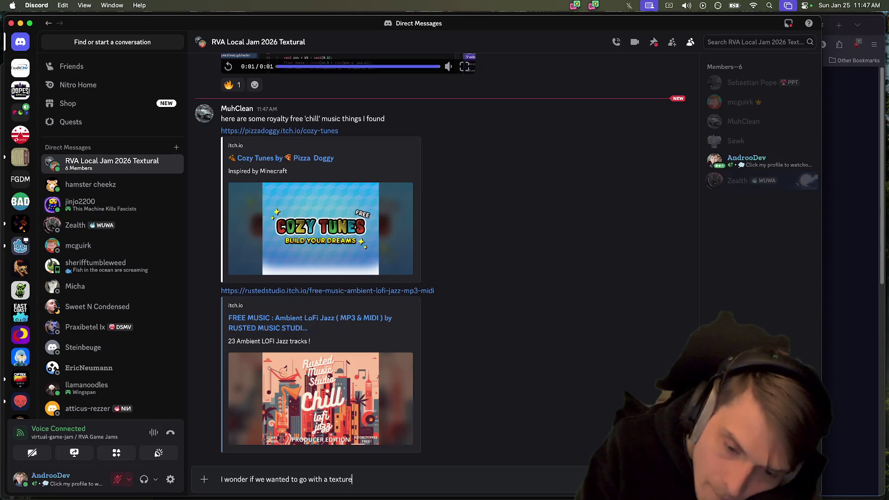
{"action": "type", "text": " noise"}
{"action": "key", "text": "Return"}
{"action": "type", "text": "https://freesound.org/people/tracyradio/sounds/737409/"}
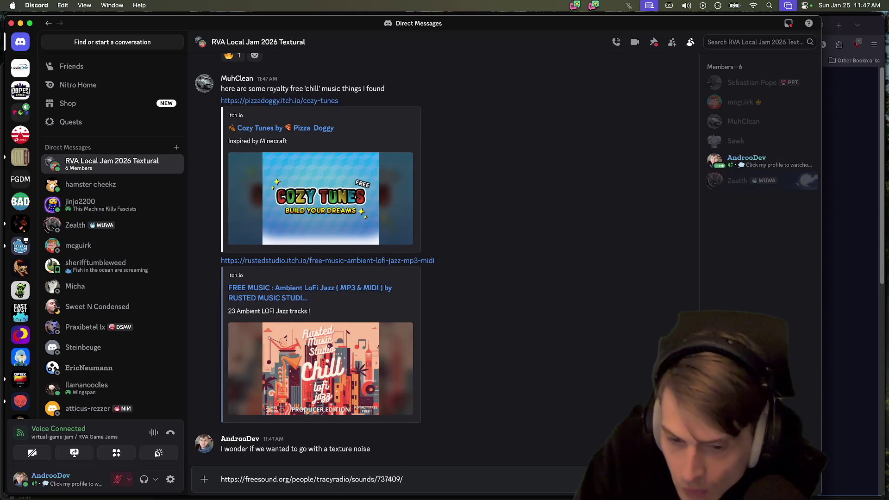
{"action": "key", "text": "Return"}
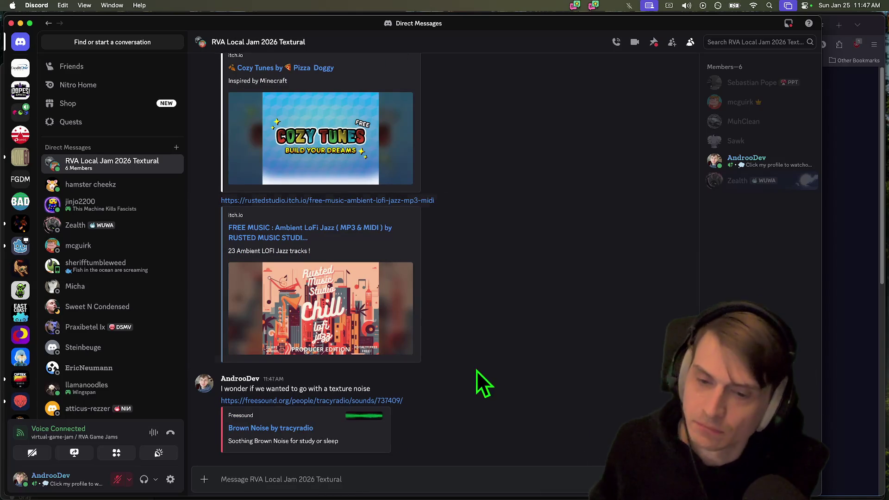
{"action": "left_click", "coordinate": [371, 401]}
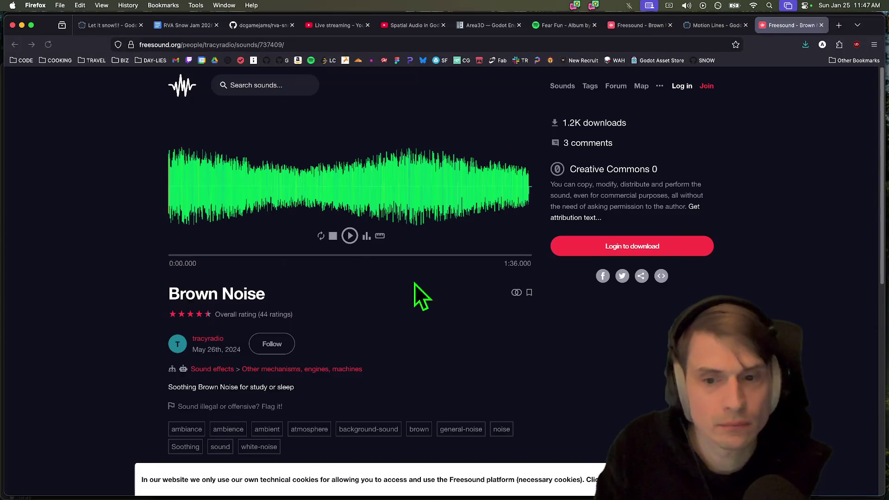
Step: Play the Brown Noise preview in Firefox, then switch back through Discord to Godot
{"action": "left_click", "coordinate": [346, 185]}
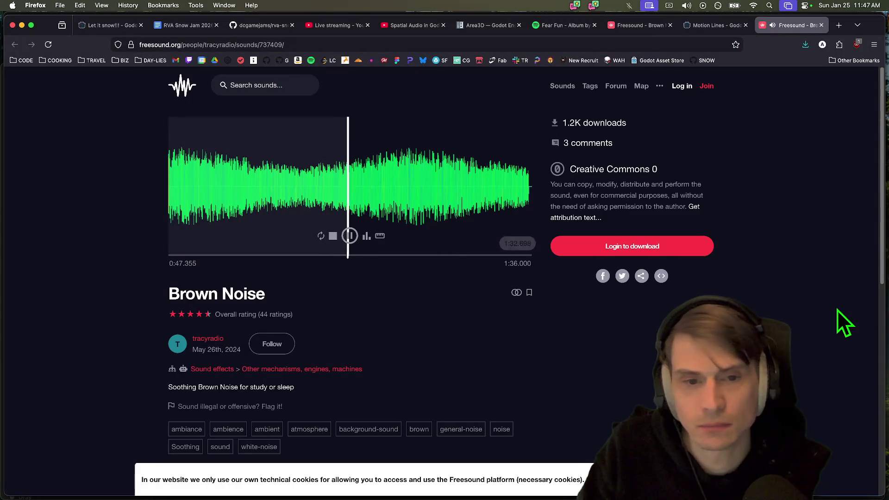
{"action": "key", "text": "super+Tab"}
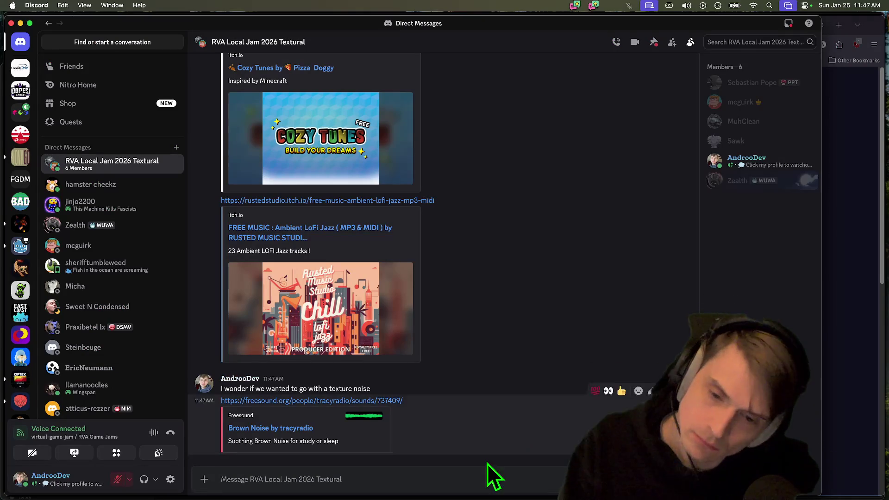
{"action": "key", "text": "super+Tab"}
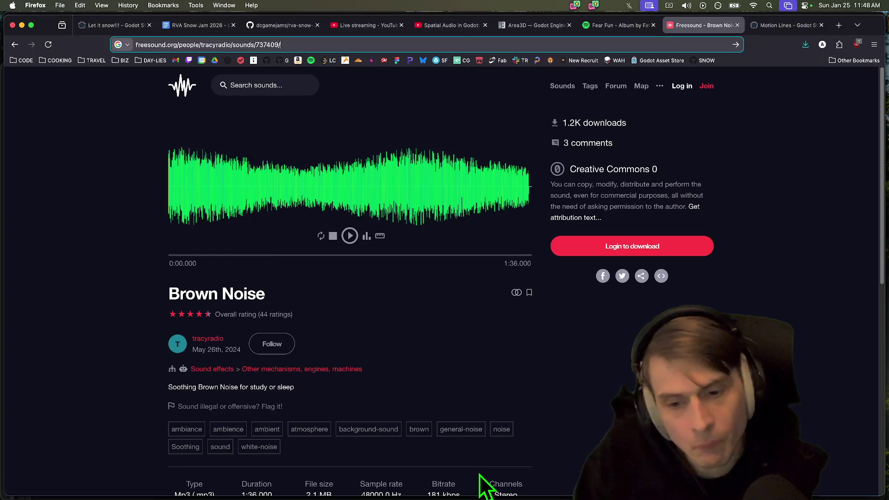
{"action": "key", "text": "super+Tab"}
{"action": "key", "text": "super+Tab"}
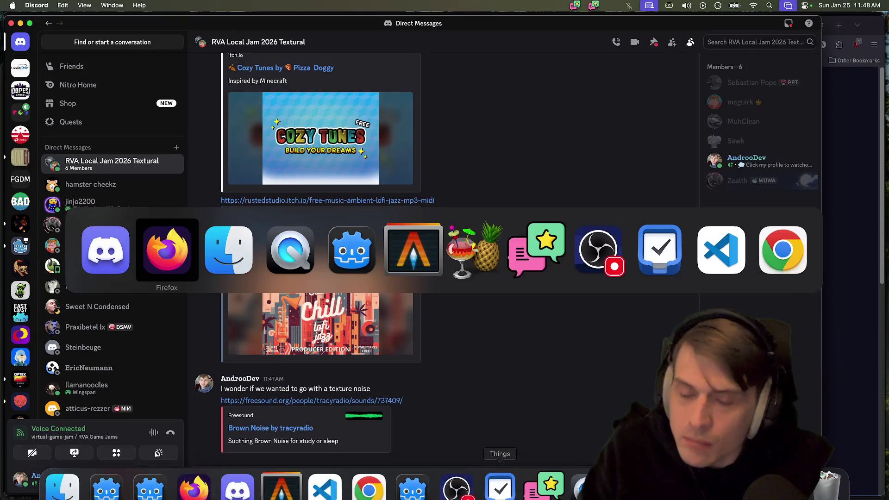
{"action": "key", "text": "super+Tab"}
{"action": "key", "text": "super+Tab"}
{"action": "key", "text": "super+Tab"}
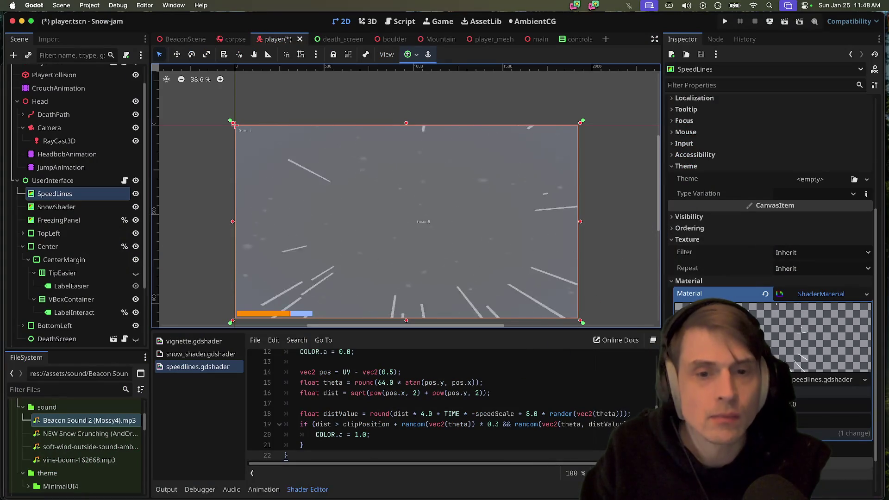
Step: Hide the SpeedLines overlay and set it to Access as Unique Name
{"action": "key", "text": "super+s"}
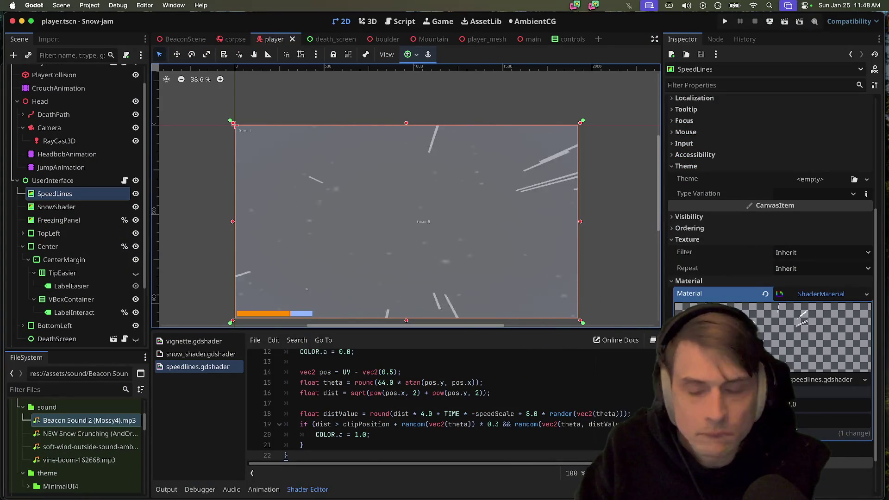
{"action": "left_click", "coordinate": [137, 195]}
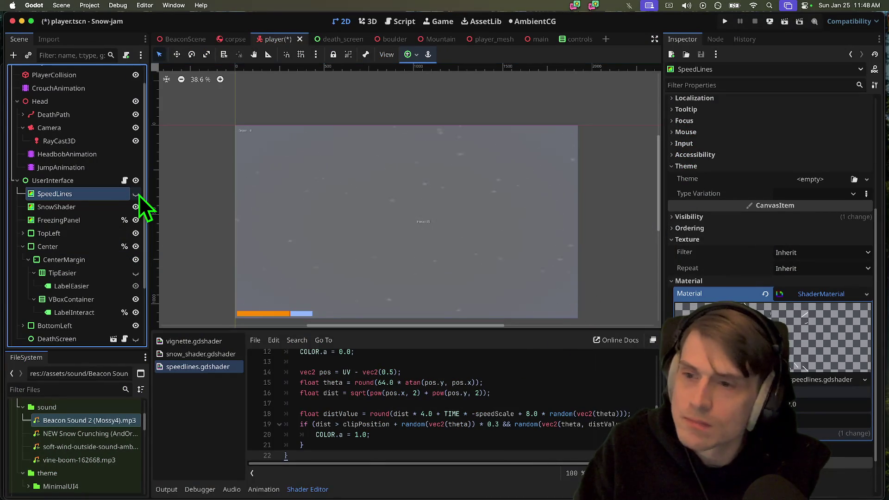
{"action": "right_click", "coordinate": [95, 194]}
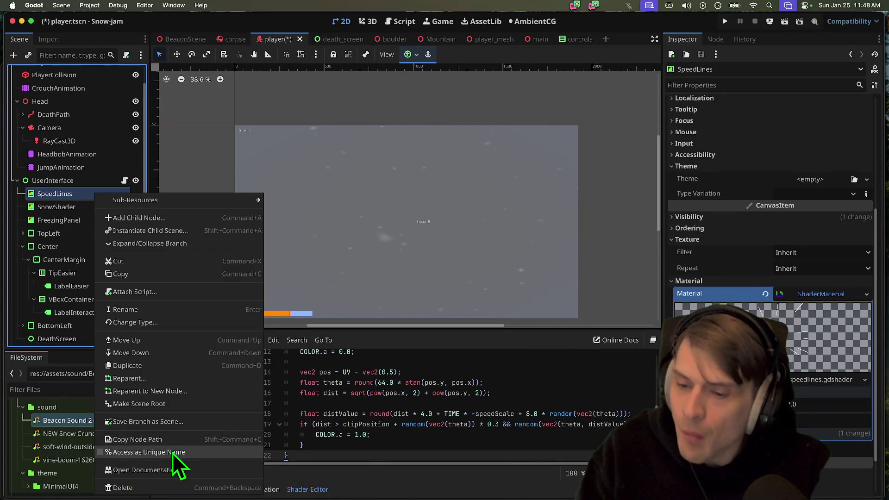
{"action": "left_click", "coordinate": [189, 453]}
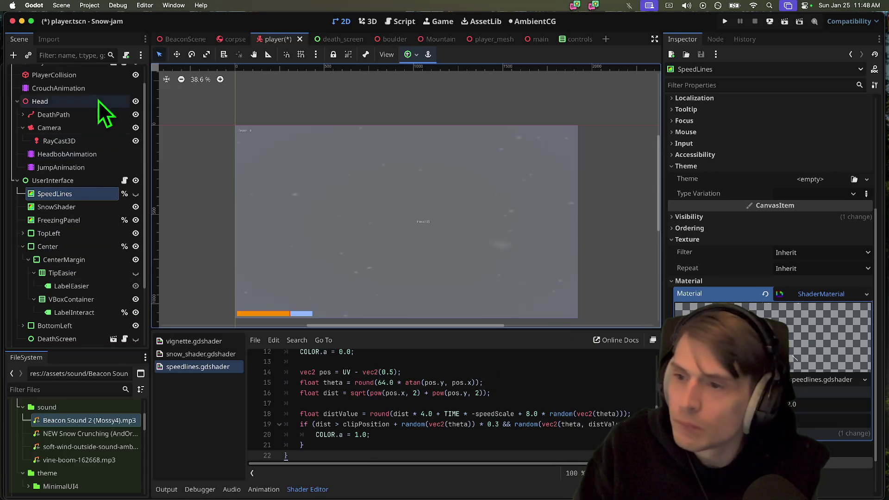
Step: Save the player scene and open player.gd in the script editor
{"action": "scroll", "coordinate": [70, 148], "scroll_direction": "down", "scroll_amount": 2}
{"action": "scroll", "coordinate": [70, 149], "scroll_direction": "up", "scroll_amount": 5}
{"action": "key", "text": "super+s"}
{"action": "left_click", "coordinate": [125, 72]}
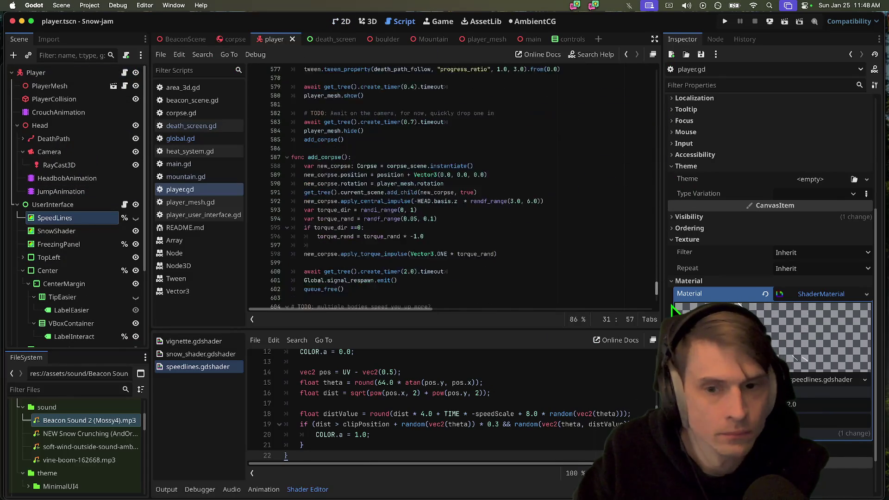
Step: Search player.gd to locate the play_headbob_animation code
{"action": "left_click", "coordinate": [519, 184]}
{"action": "scroll", "coordinate": [519, 183], "scroll_direction": "up", "scroll_amount": 15}
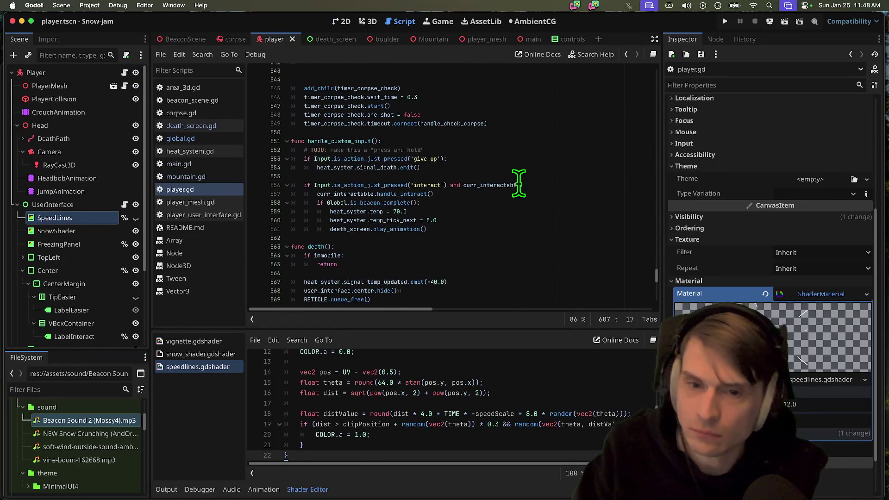
{"action": "key", "text": "super+f"}
{"action": "type", "text": "sfx_play"}
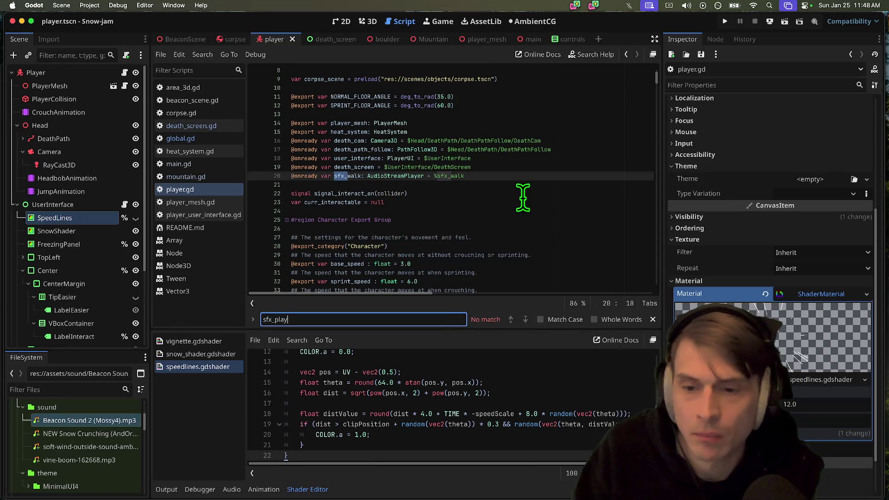
{"action": "key", "text": "super+a"}
{"action": "type", "text": "p"}
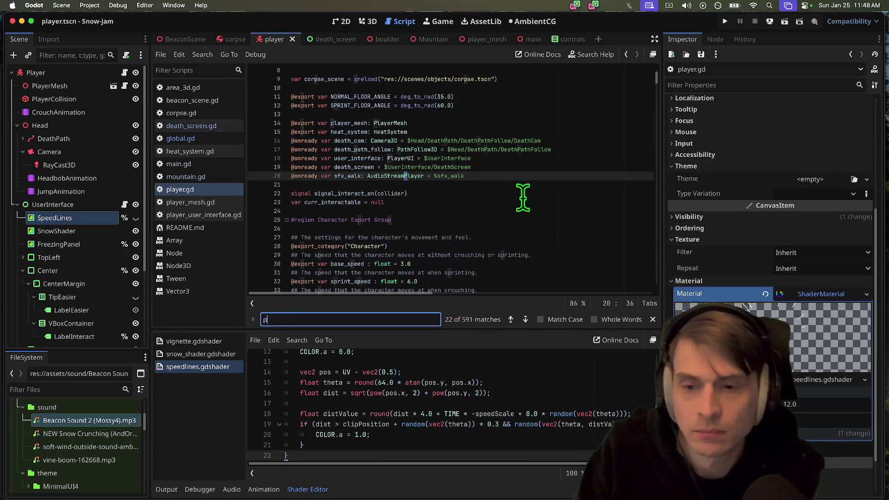
{"action": "key", "text": "shift+Return"}
{"action": "key", "text": "Escape"}
{"action": "key", "text": "super+f"}
{"action": "key", "text": "Escape"}
{"action": "double_click", "coordinate": [338, 194]}
{"action": "scroll", "coordinate": [417, 200], "scroll_direction": "down", "scroll_amount": 20}
Step: Add a %SpeedLines.show() call on the line after sfx_walk.play()
{"action": "left_click", "coordinate": [438, 207]}
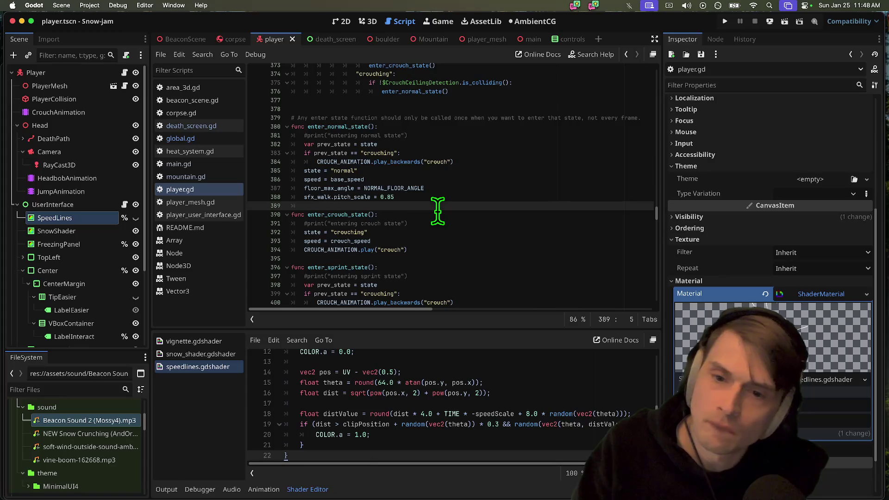
{"action": "scroll", "coordinate": [437, 210], "scroll_direction": "down", "scroll_amount": 2}
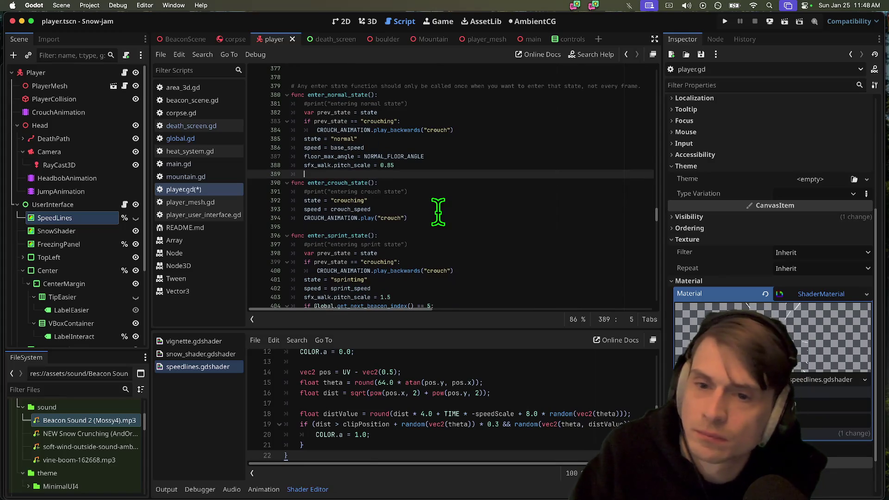
{"action": "double_click", "coordinate": [311, 165]}
{"action": "scroll", "coordinate": [401, 170], "scroll_direction": "down", "scroll_amount": 10}
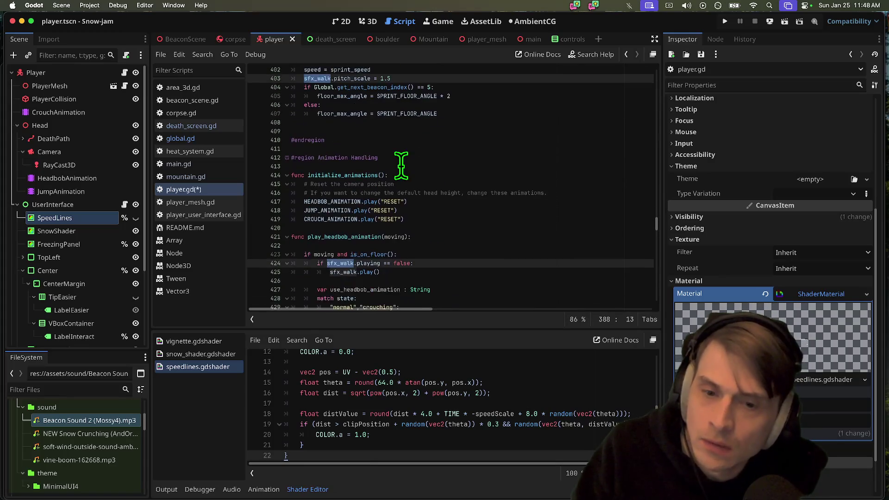
{"action": "left_click", "coordinate": [443, 243]}
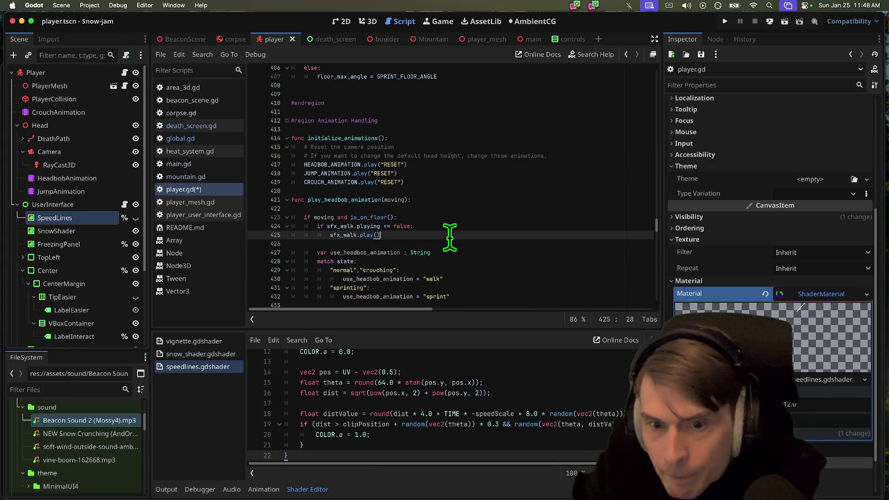
{"action": "key", "text": "Return"}
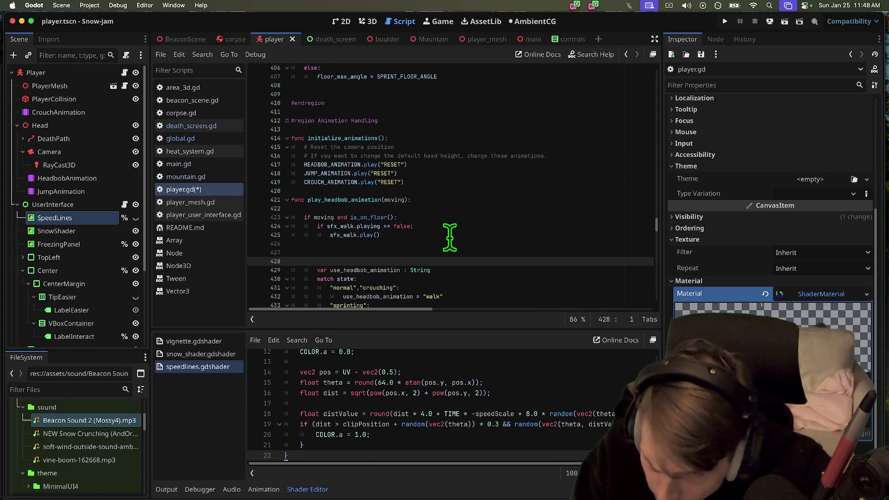
{"action": "key", "text": "Tab"}
{"action": "mouse_move", "coordinate": [80, 222]}
{"action": "left_mouse_down"}
{"action": "mouse_move", "coordinate": [487, 268]}
{"action": "mouse_move", "coordinate": [501, 248]}
{"action": "left_mouse_up"}
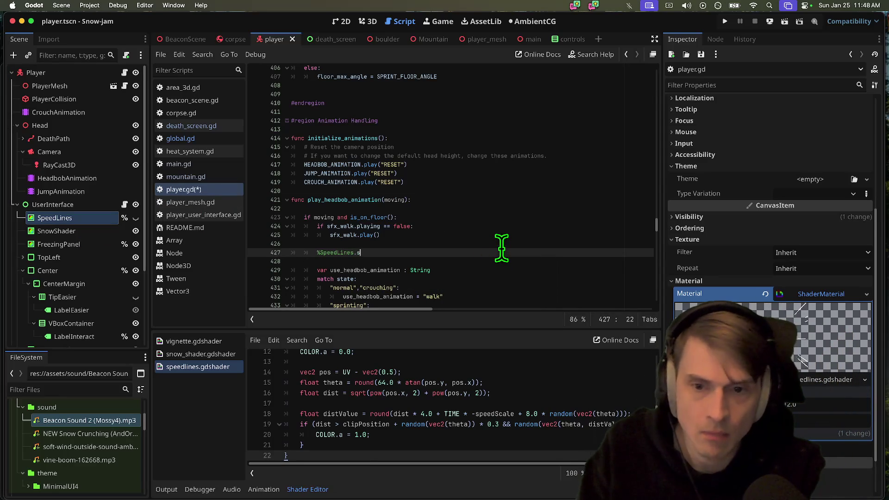
{"action": "type", "text": "("}
Step: Add %SpeedLines.hide() after sfx_walk.stop(), then save and run the game
{"action": "scroll", "coordinate": [503, 249], "scroll_direction": "down", "scroll_amount": 4}
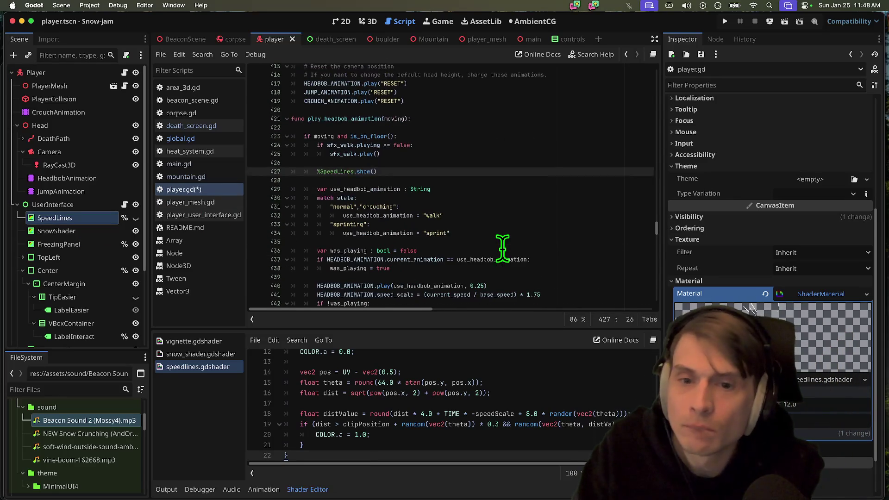
{"action": "scroll", "coordinate": [503, 248], "scroll_direction": "down", "scroll_amount": 4}
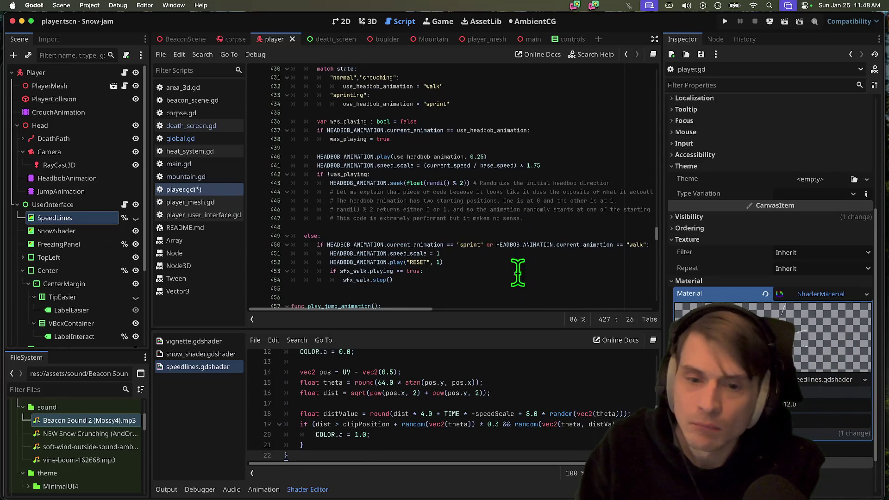
{"action": "left_click", "coordinate": [517, 280]}
{"action": "key", "text": "Return"}
{"action": "key", "text": "Return"}
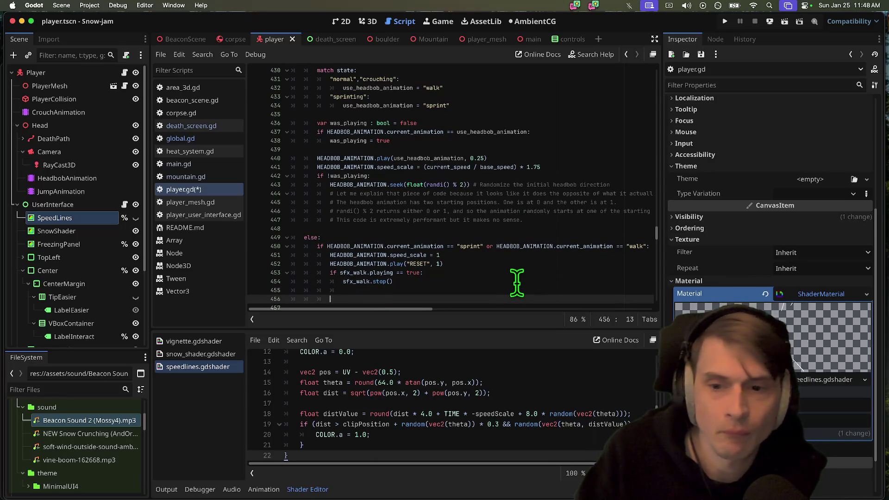
{"action": "type", "text": "spe"}
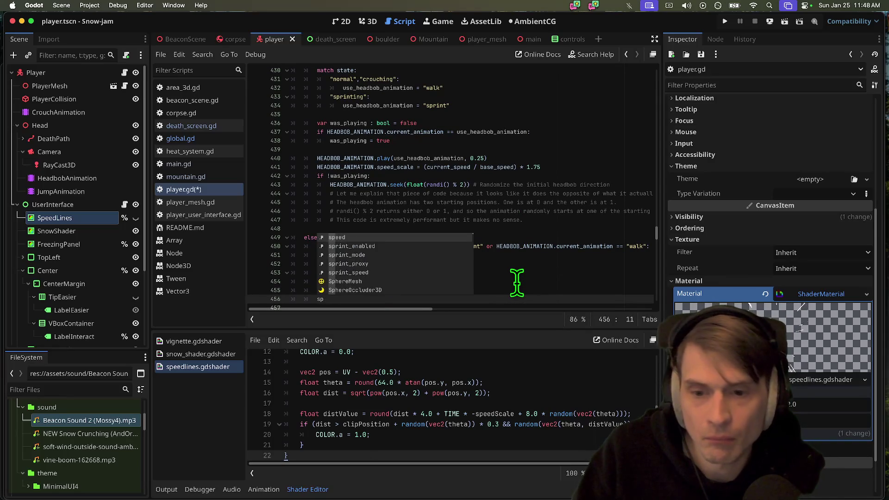
{"action": "key", "text": "BackSpace"}
{"action": "key", "text": "BackSpace"}
{"action": "type", "text": "%"}
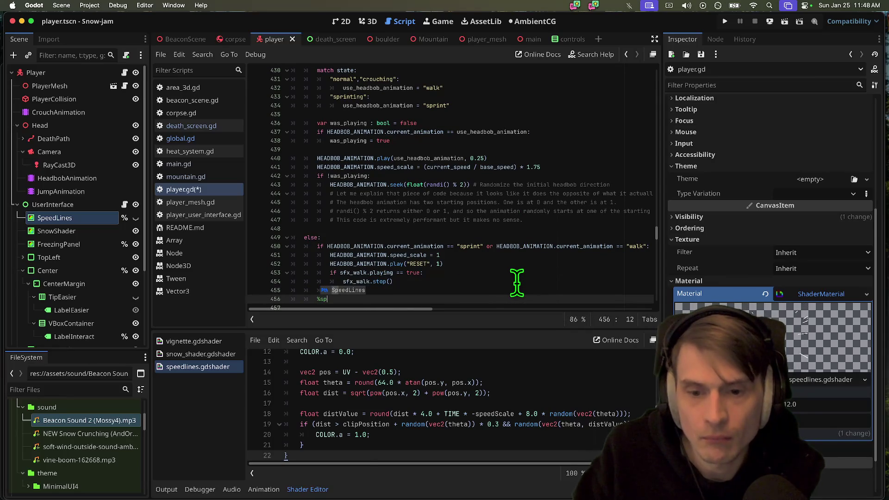
{"action": "type", "text": ".hide("}
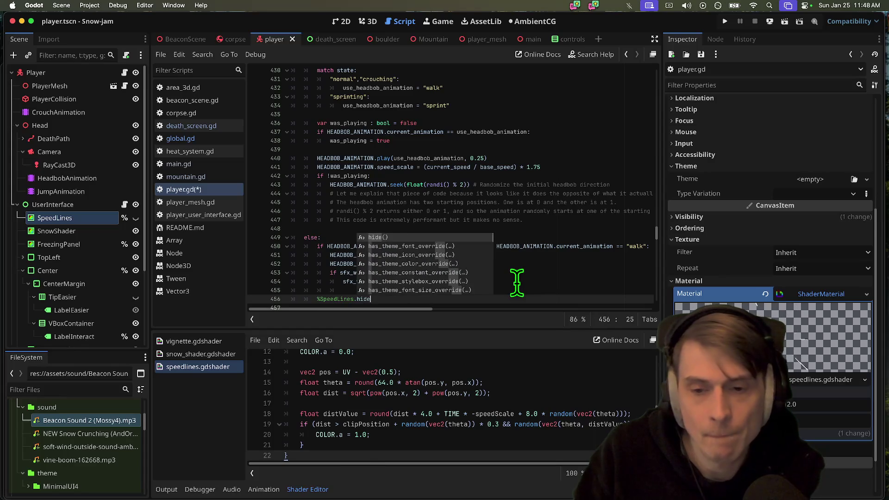
{"action": "key", "text": "super+b"}
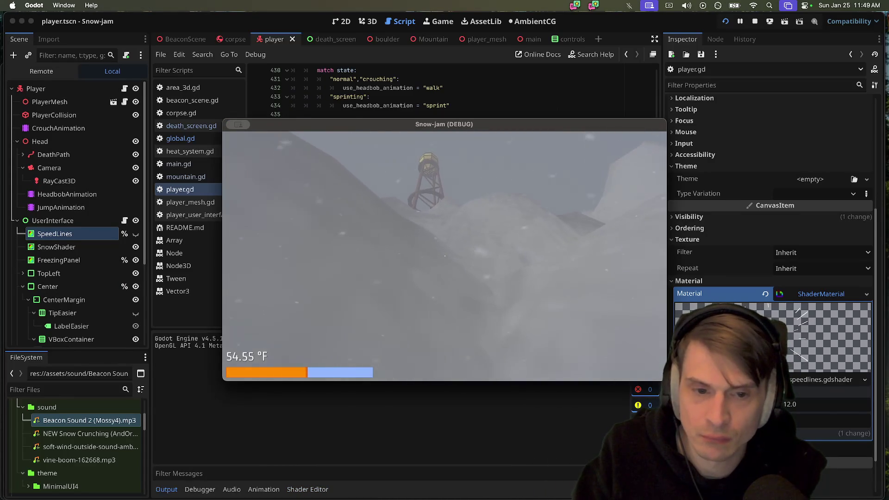
Step: Stop the game and undo the accidental paste causing the script error
{"action": "key", "text": "Escape"}
{"action": "scroll", "coordinate": [495, 296], "scroll_direction": "up", "scroll_amount": 5}
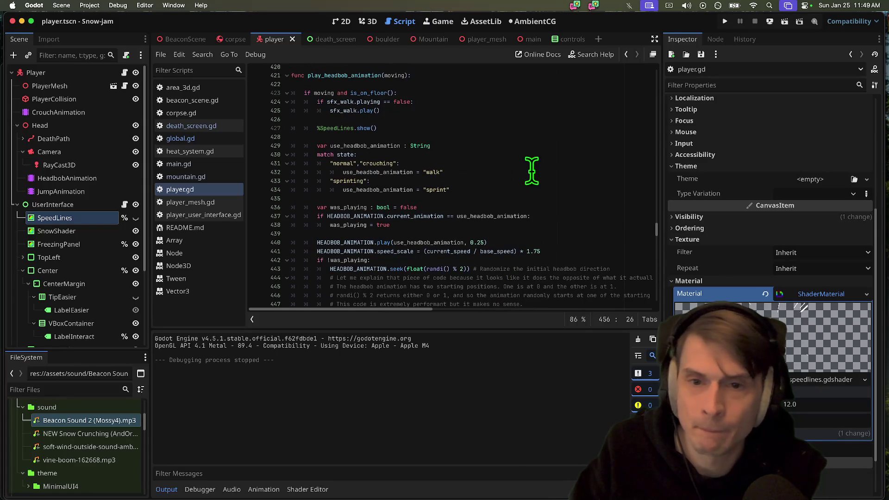
{"action": "left_click", "coordinate": [544, 136]}
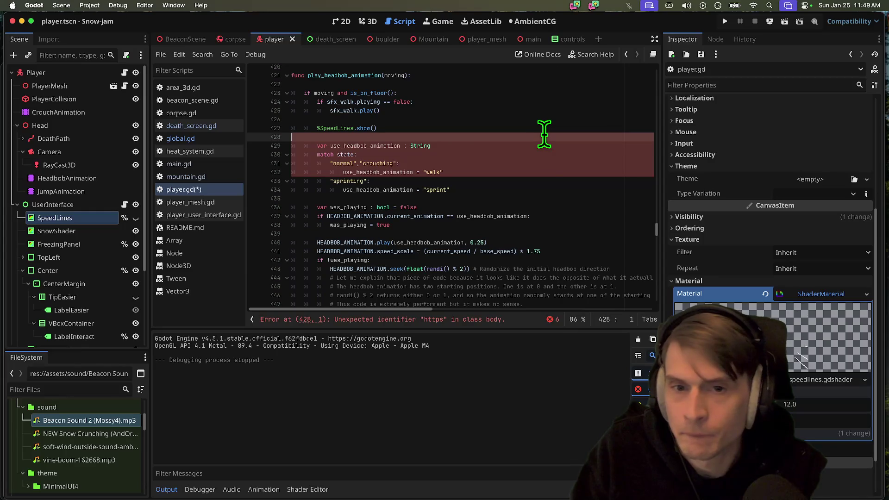
{"action": "key", "text": "ctrl+z"}
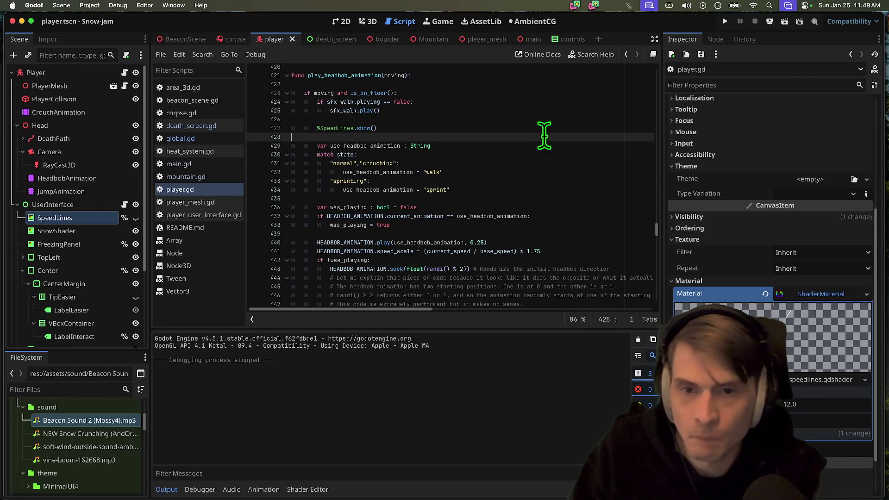
Step: Move %SpeedLines.show() under the sprinting case, save, and relaunch the game
{"action": "left_click", "coordinate": [533, 132]}
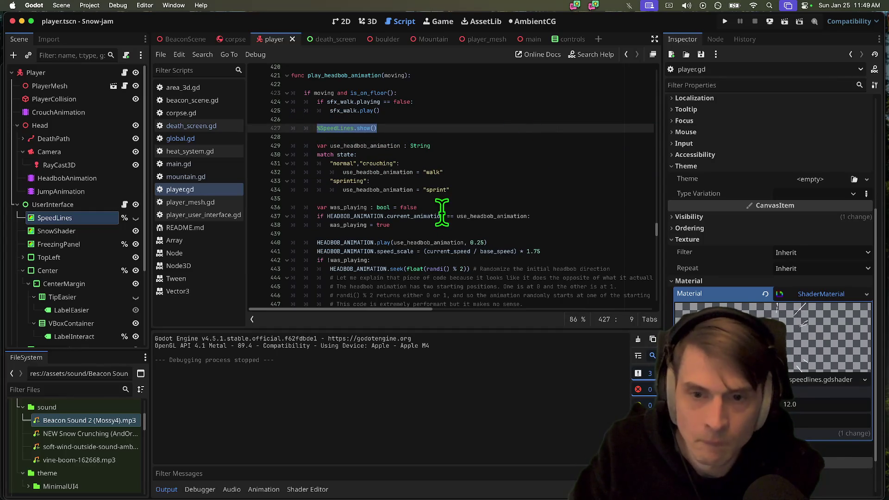
{"action": "left_click", "coordinate": [479, 196]}
{"action": "left_click", "coordinate": [486, 173]}
{"action": "left_click", "coordinate": [496, 198]}
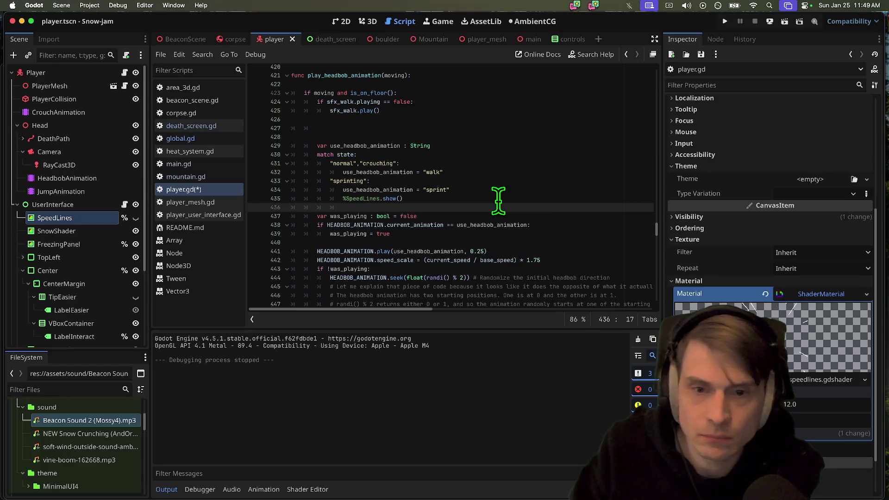
{"action": "key", "text": "super+s"}
{"action": "key", "text": "super+b"}
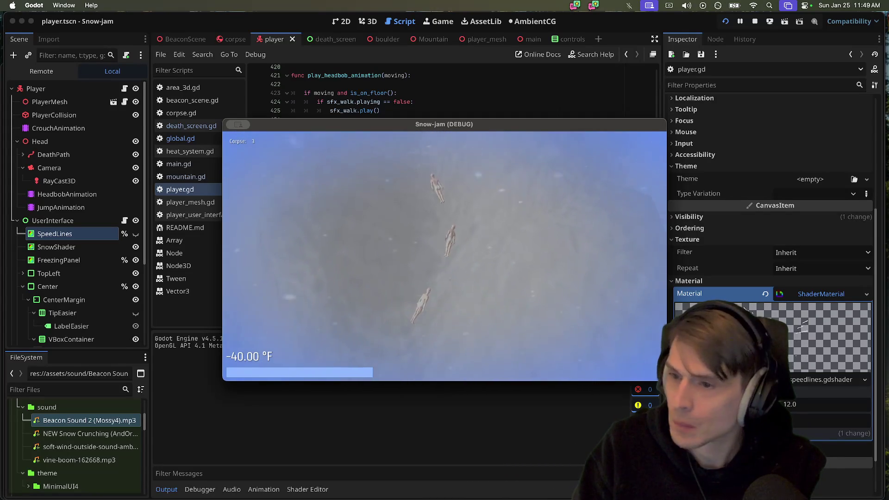
{"action": "key", "text": "Escape"}
{"action": "key", "text": "ctrl+f"}
{"action": "type", "text": "speed"}
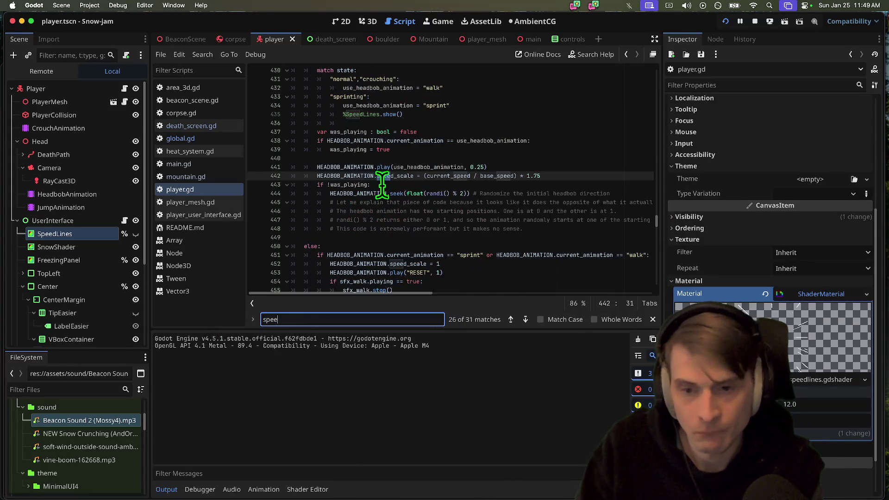
{"action": "key", "text": "ctrl+f"}
{"action": "type", "text": "sfx"}
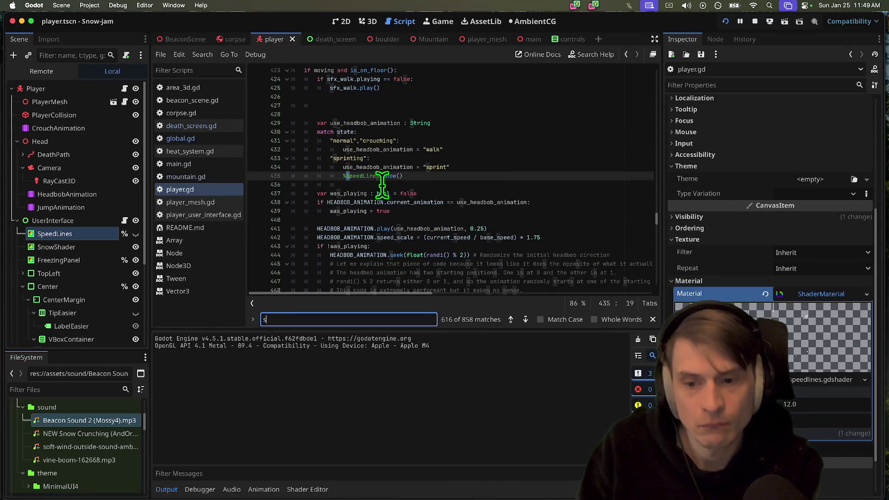
{"action": "key", "text": "Return"}
{"action": "key", "text": "Return"}
{"action": "key", "text": "Return"}
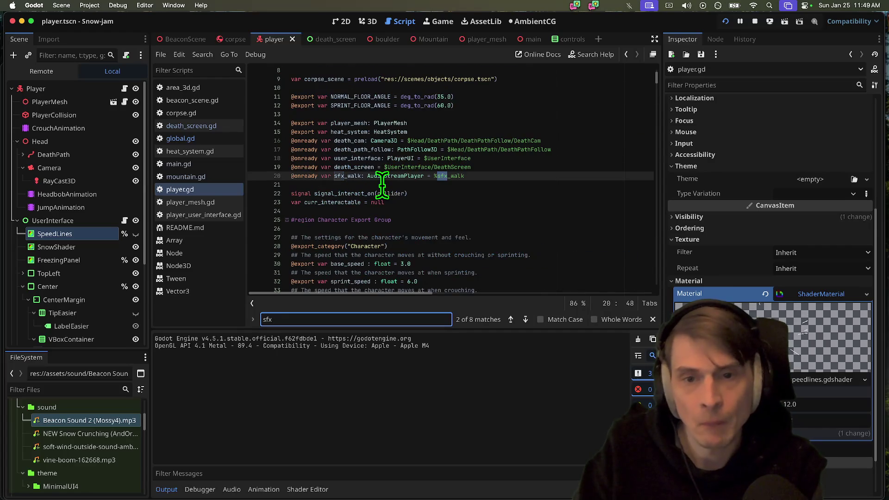
{"action": "key", "text": "Return"}
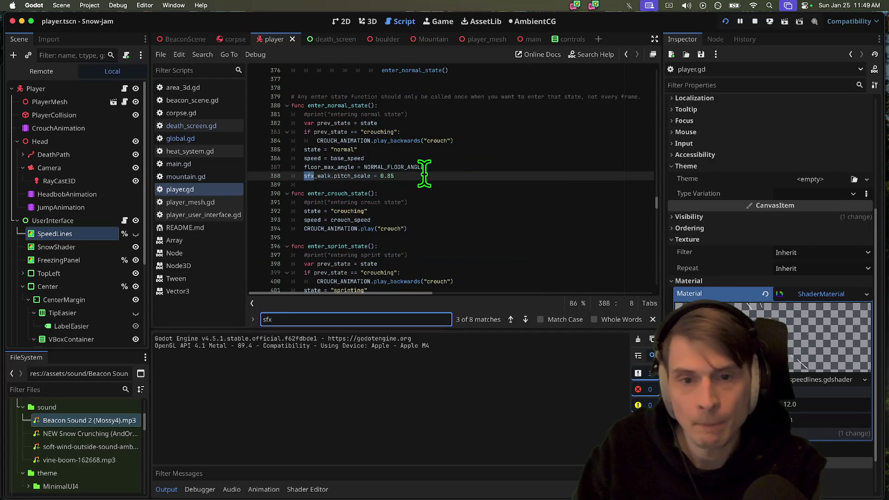
{"action": "scroll", "coordinate": [424, 174], "scroll_direction": "down", "scroll_amount": 2}
{"action": "left_click", "coordinate": [430, 270]}
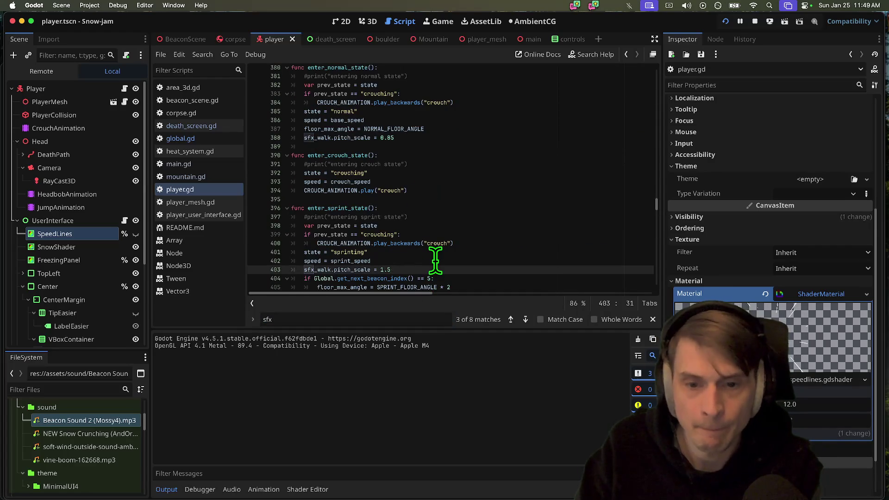
{"action": "key", "text": "super+b"}
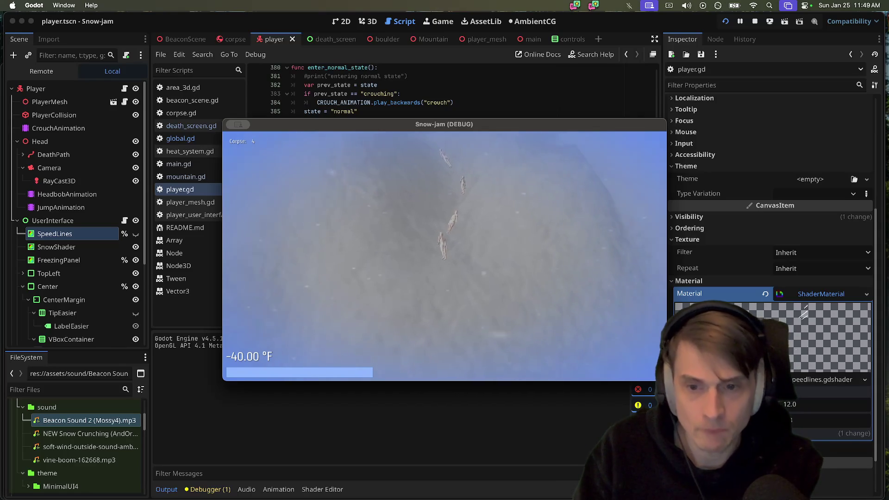
{"action": "key", "text": "super+b"}
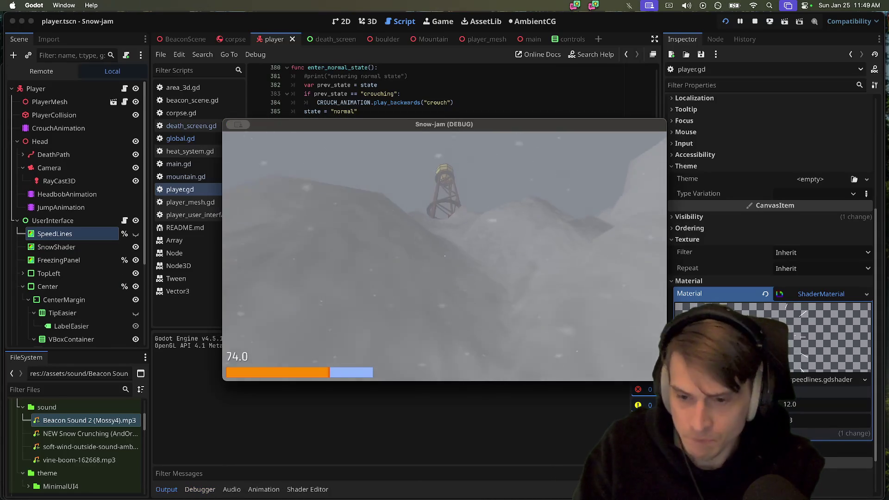
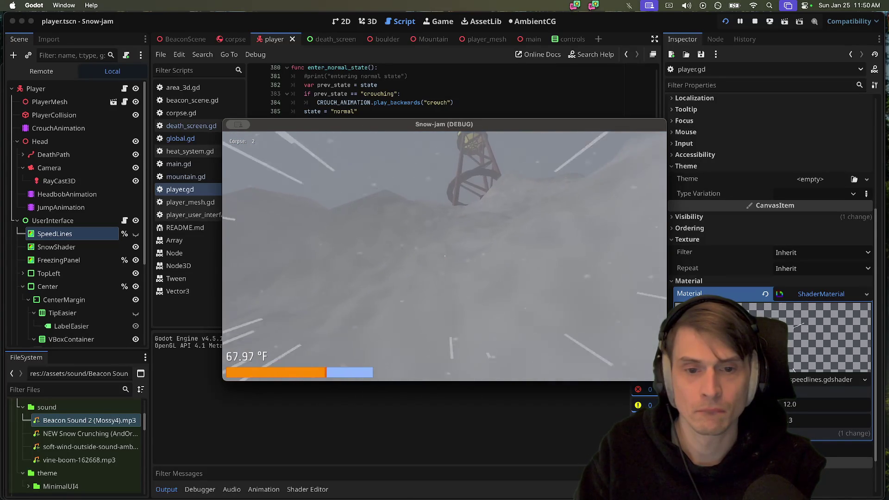
Step: Rerun Snow-jam with the 1.3 sprint footstep pitch and walk the character toward the beacon tower
{"action": "key", "text": "Escape"}
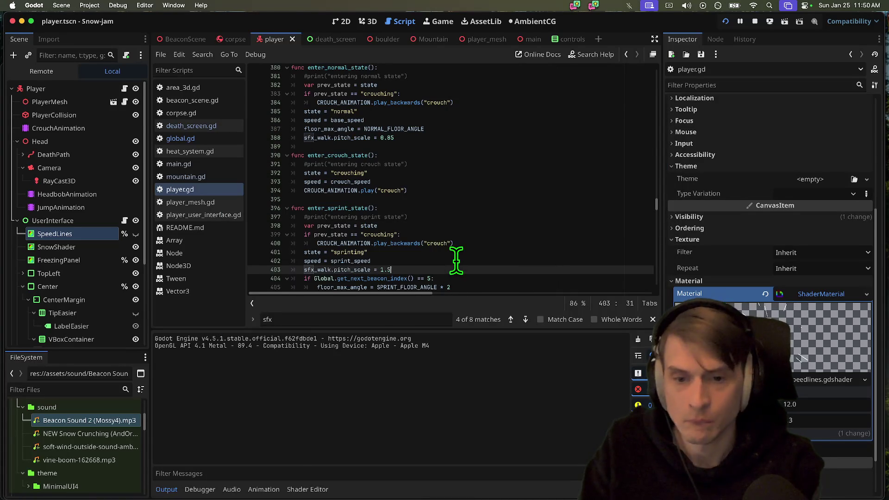
{"action": "key", "text": "super+b"}
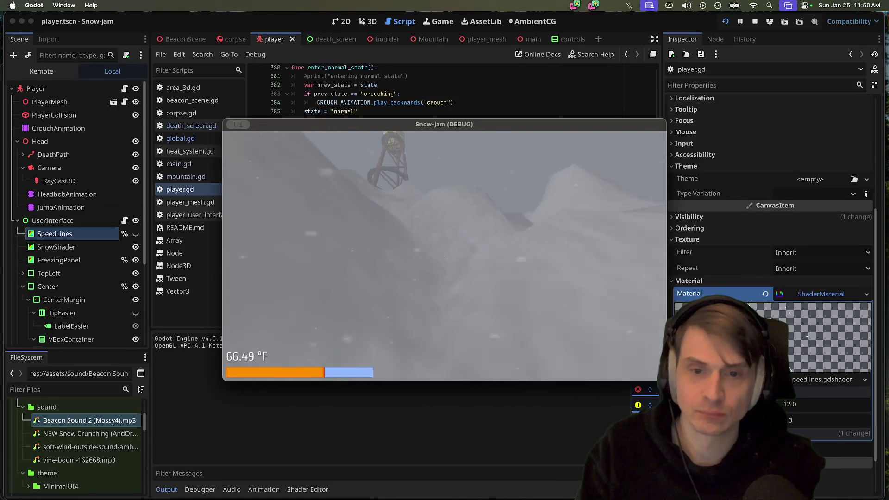
{"action": "key", "text": "super+Tab"}
{"action": "key", "text": "super+Tab"}
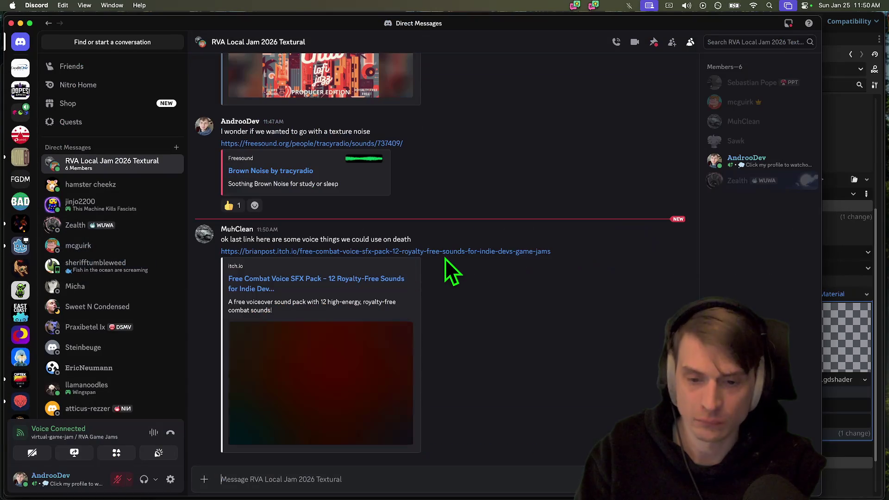
{"action": "key", "text": "super+Tab"}
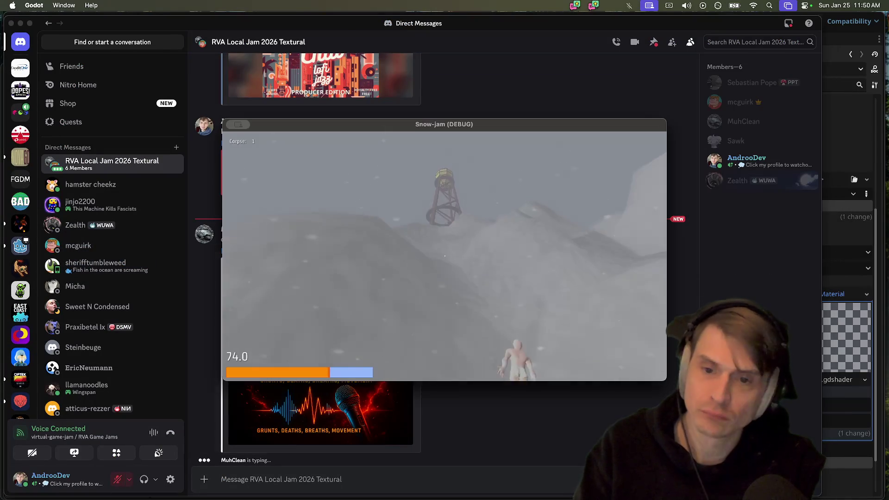
{"action": "key", "text": "w"}
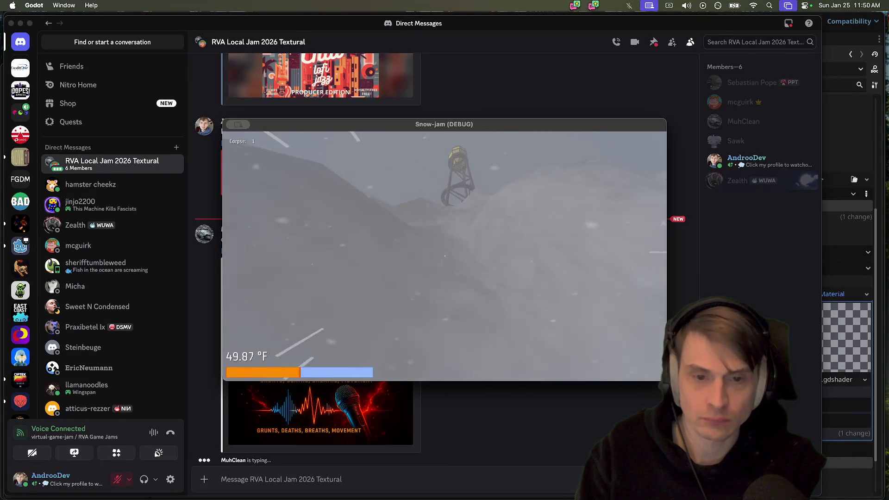
{"action": "key", "text": "w"}
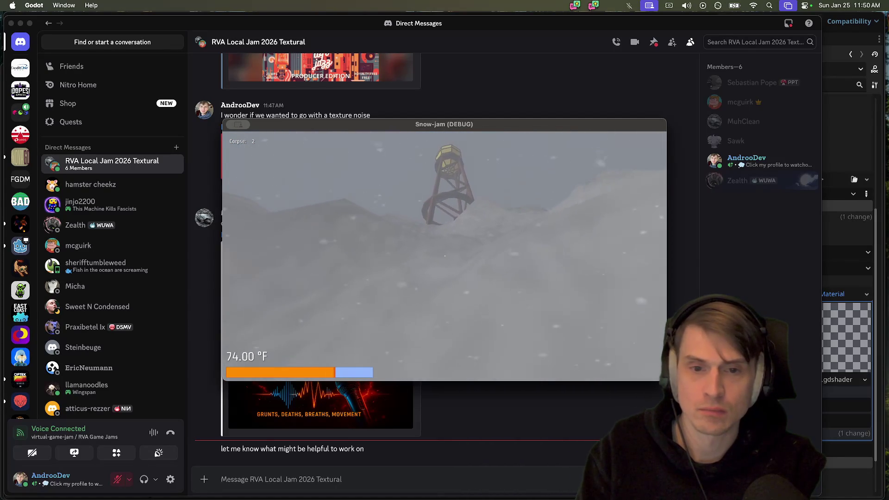
Step: Check git status, stage all changes, commit as 'feat: add new footsteps' and push to main
{"action": "key", "text": "super+Tab"}
{"action": "type", "text": "g"}
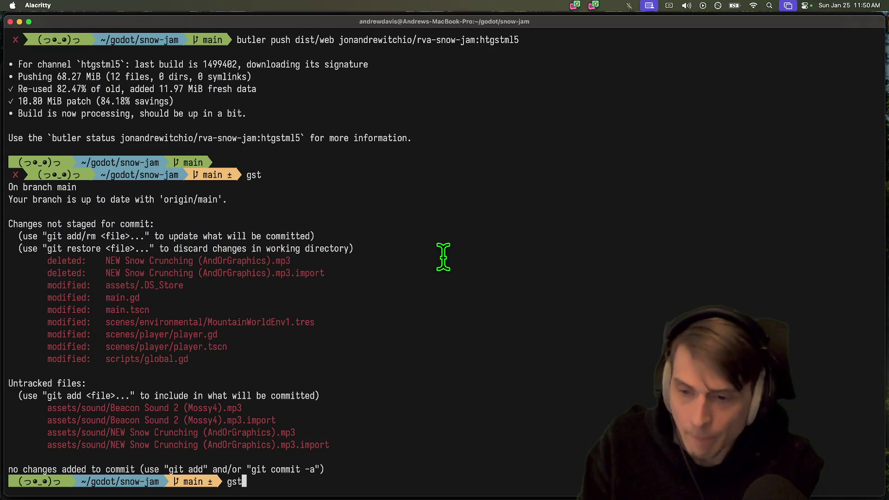
{"action": "key", "text": "Return"}
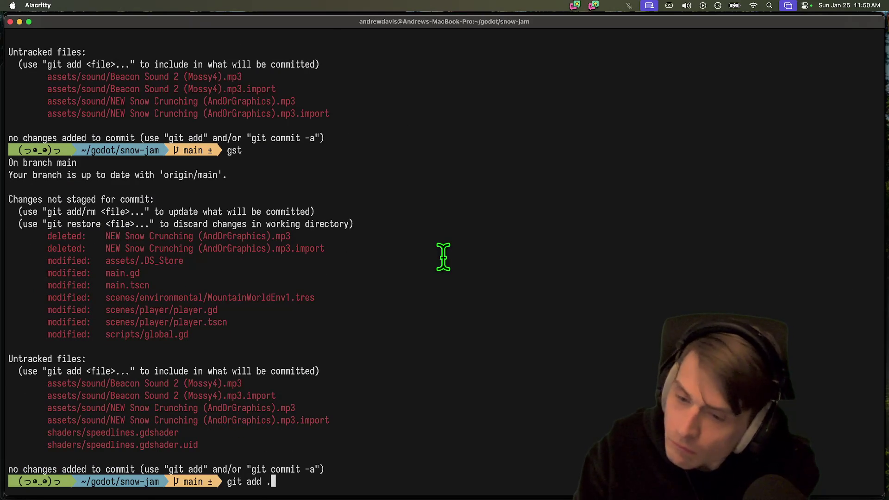
{"action": "key", "text": "Return"}
{"action": "type", "text": "gcam 'feat: add new footst"}
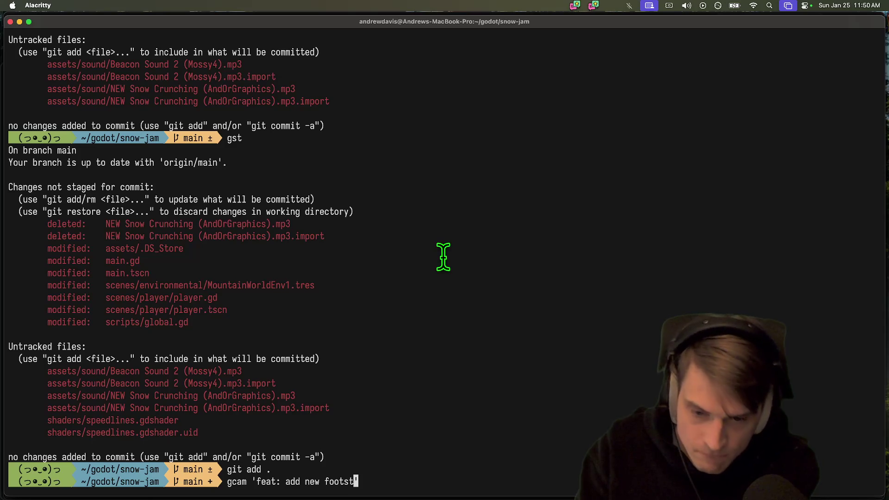
{"action": "type", "text": "eps'"}
{"action": "key", "text": "Return"}
{"action": "type", "text": "git push"}
{"action": "key", "text": "Return"}
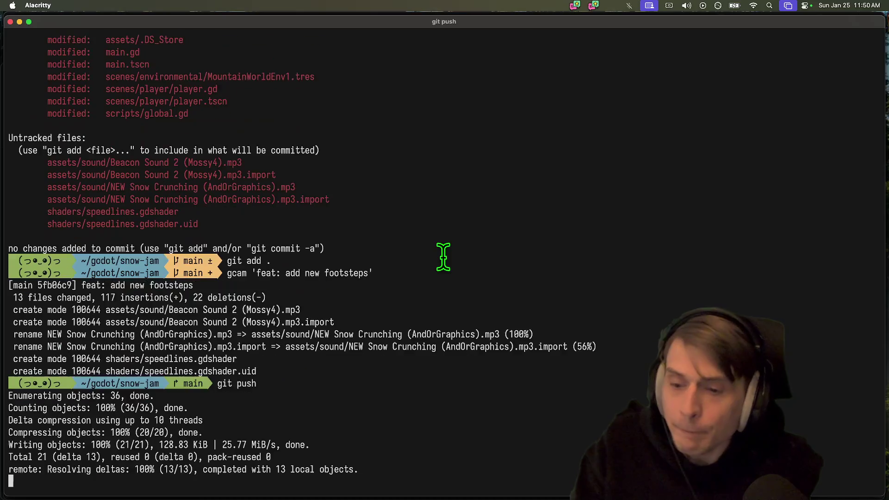
{"action": "key", "text": "super+Tab"}
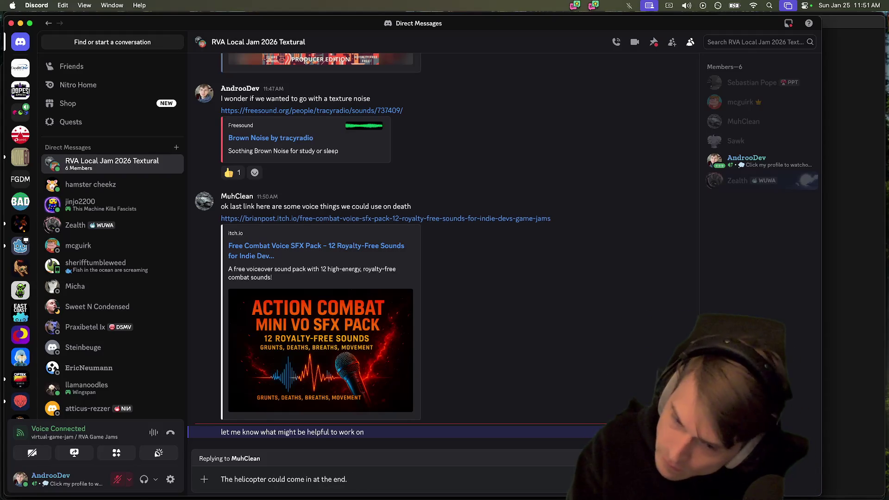
Step: Send the Discord reply about adding the helicopter at the end, close the game and return to Godot
{"action": "key", "text": "Return"}
{"action": "key", "text": "super+Tab"}
{"action": "key", "text": "super+Tab"}
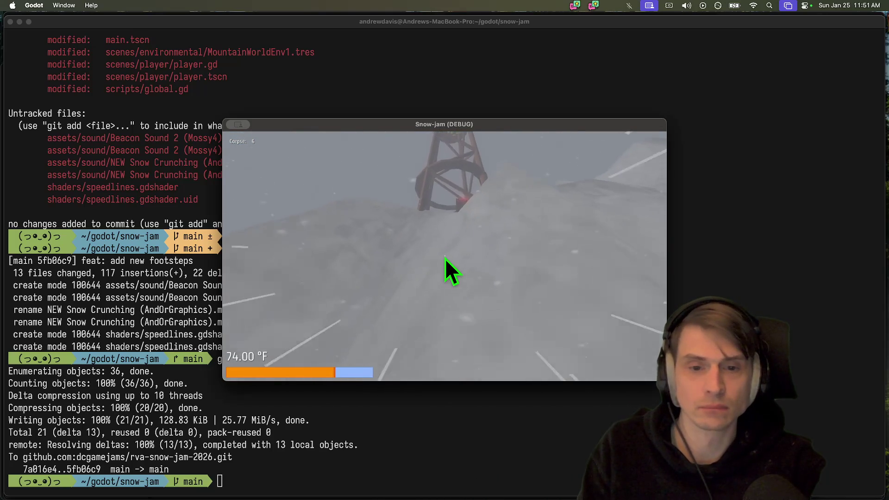
{"action": "key", "text": "super+q"}
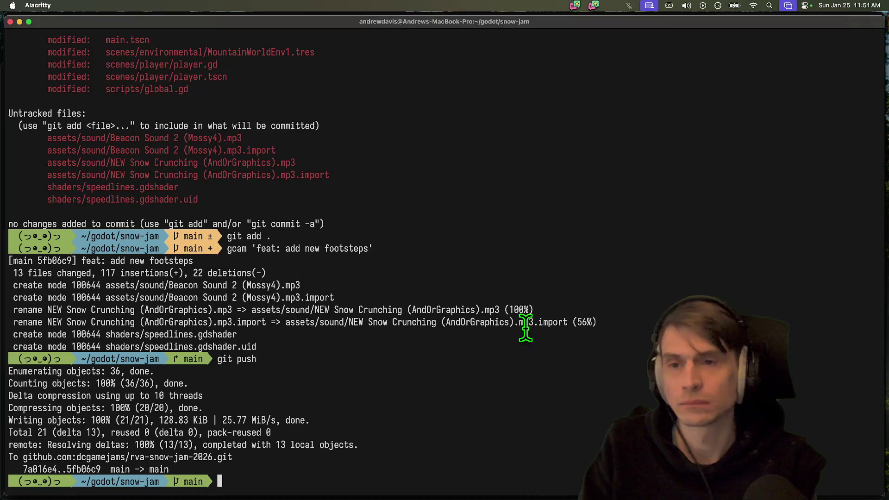
{"action": "key", "text": "super+Tab"}
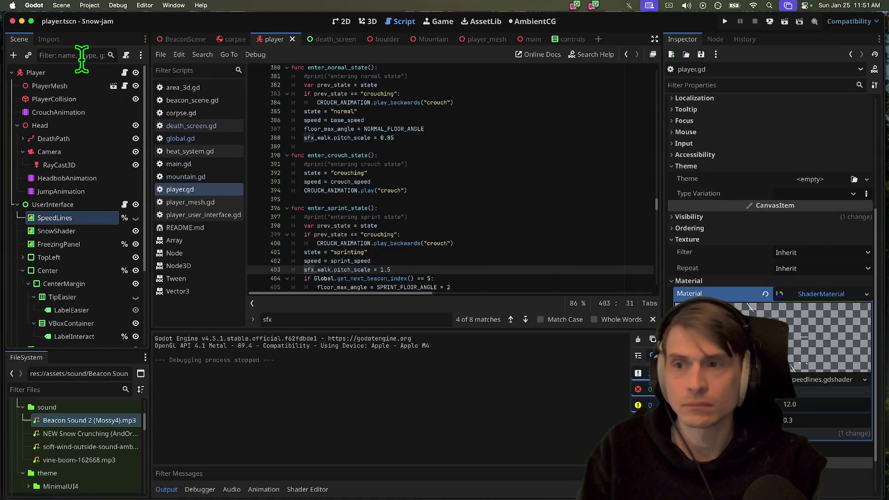
Step: Search player.gd for 'jump' and step through the matches
{"action": "left_click", "coordinate": [452, 122]}
{"action": "key", "text": "ctrl+f"}
{"action": "type", "text": "ju"}
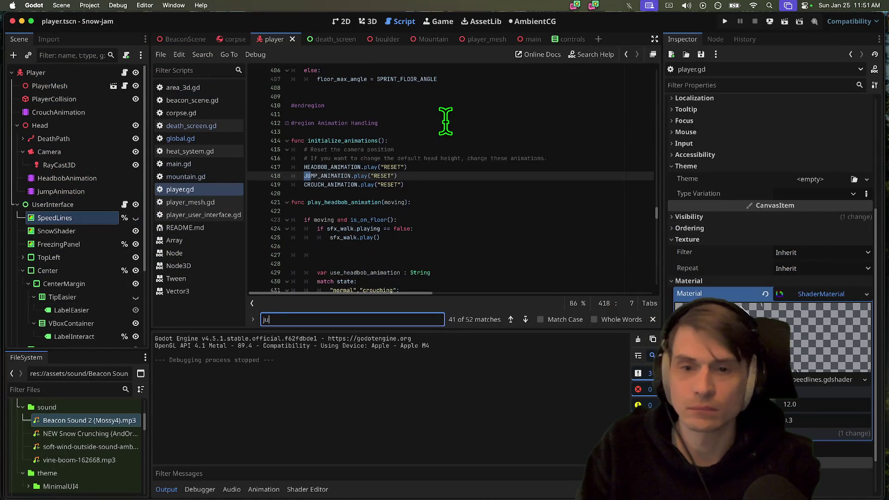
{"action": "key", "text": "Return"}
{"action": "key", "text": "Return"}
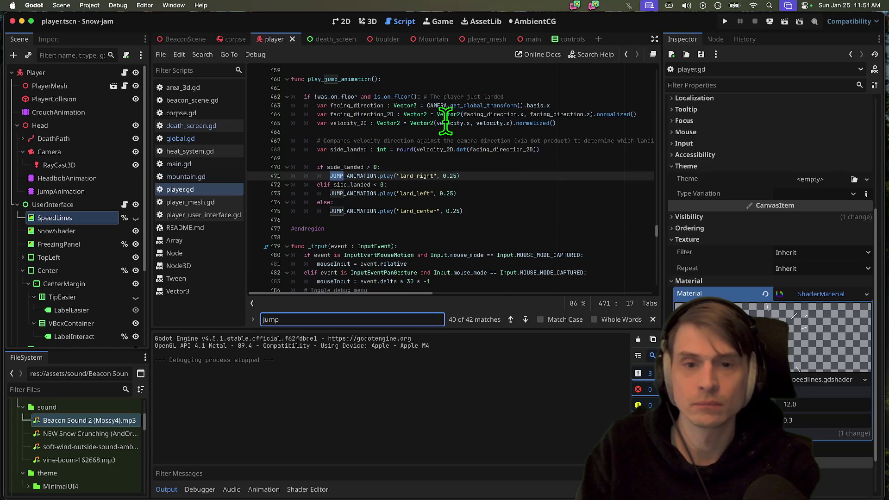
{"action": "key", "text": "shift+Return"}
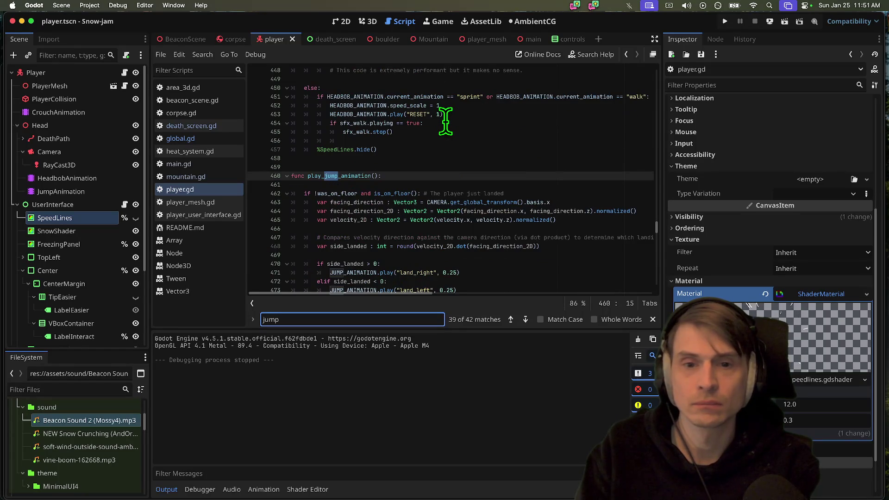
{"action": "key", "text": "Return"}
{"action": "key", "text": "shift+Return"}
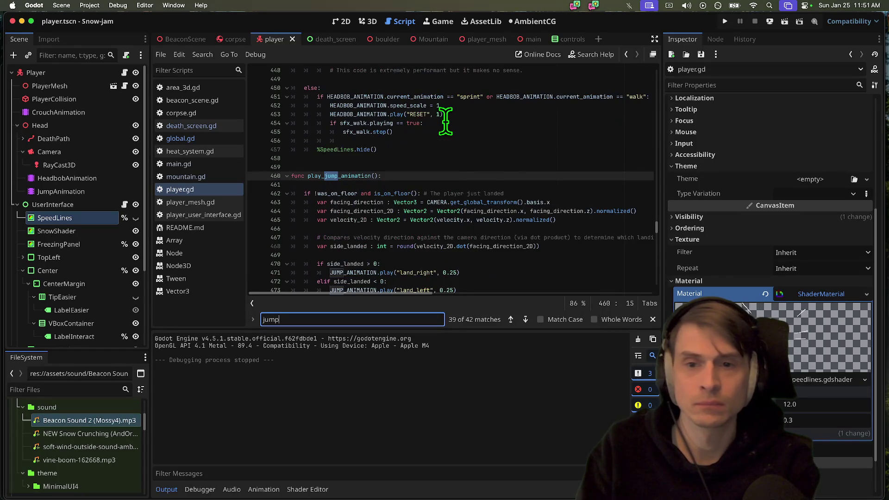
{"action": "key", "text": "Return"}
{"action": "key", "text": "shift+Return"}
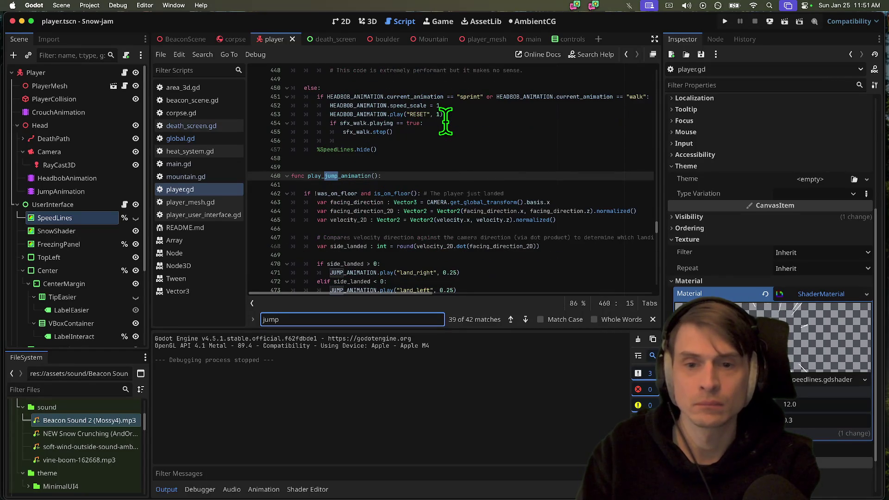
Step: Locate the handle_jumping function among the jump-related code
{"action": "left_click", "coordinate": [539, 192]}
{"action": "left_click", "coordinate": [359, 167]}
{"action": "scroll", "coordinate": [593, 207], "scroll_direction": "down", "scroll_amount": 3}
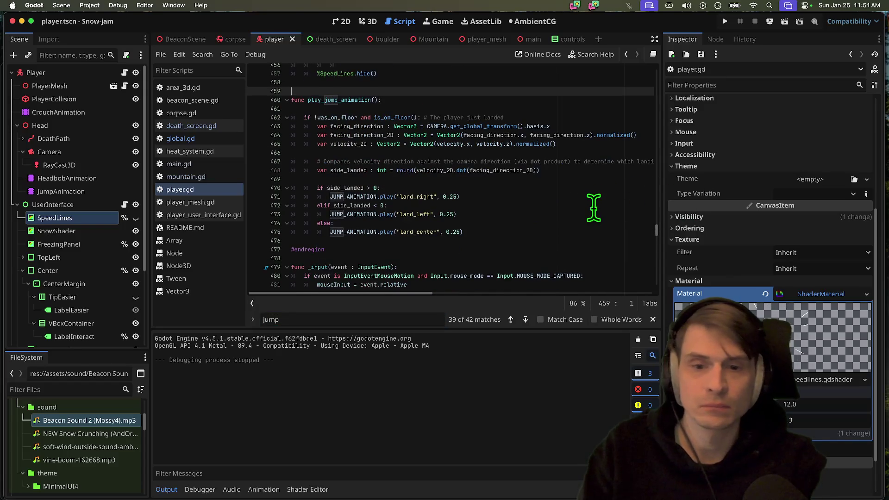
{"action": "double_click", "coordinate": [346, 100]}
{"action": "scroll", "coordinate": [367, 110], "scroll_direction": "up", "scroll_amount": 20}
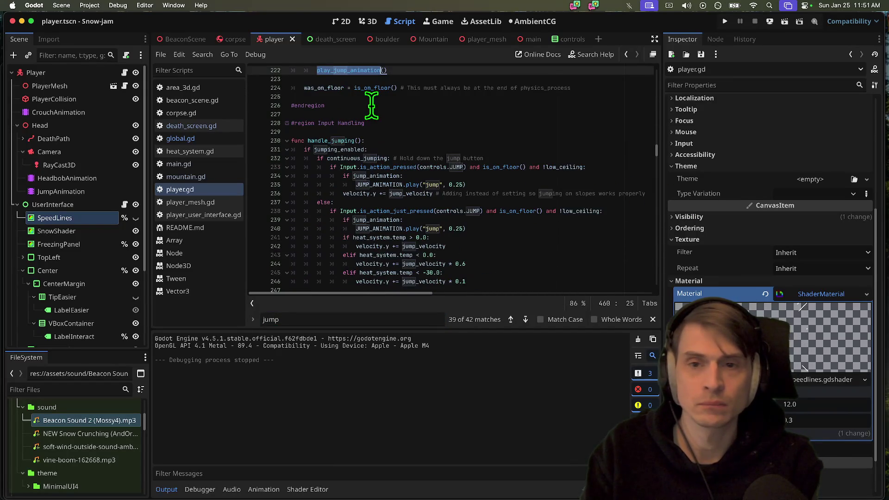
{"action": "scroll", "coordinate": [560, 134], "scroll_direction": "up", "scroll_amount": 3}
{"action": "left_click", "coordinate": [325, 168]}
{"action": "double_click", "coordinate": [340, 141]}
{"action": "scroll", "coordinate": [536, 149], "scroll_direction": "down", "scroll_amount": 10}
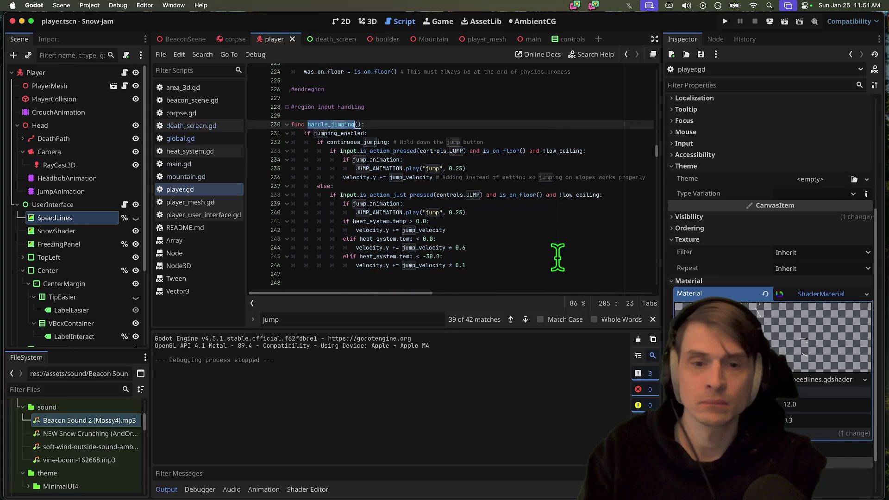
Step: Add 'heat_system.temp = heat_system.temp -3' at line 247 and run the game to test jumping
{"action": "left_click", "coordinate": [580, 266]}
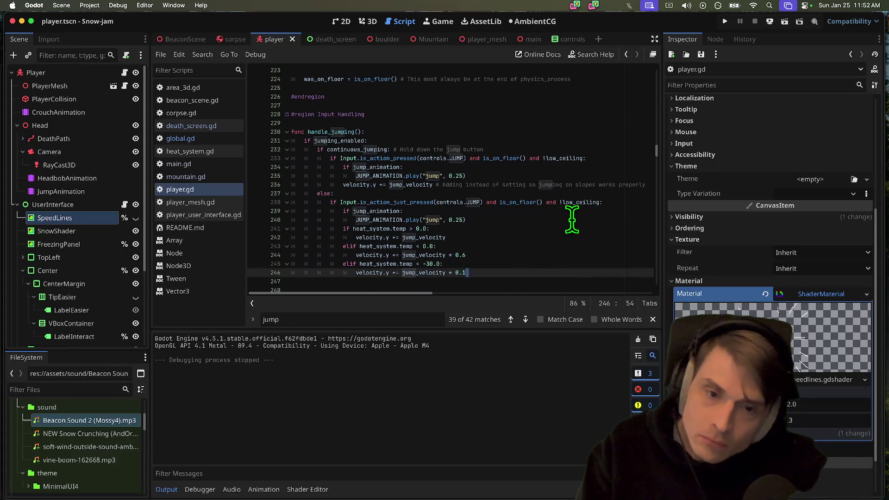
{"action": "key", "text": "Up"}
{"action": "key", "text": "Up"}
{"action": "key", "text": "Up"}
{"action": "key", "text": "super+Left"}
{"action": "left_click", "coordinate": [533, 270]}
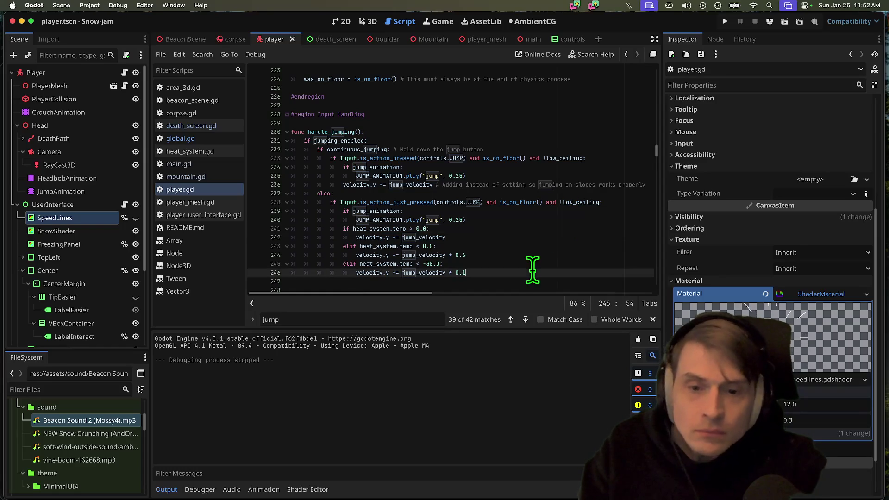
{"action": "key", "text": "Return"}
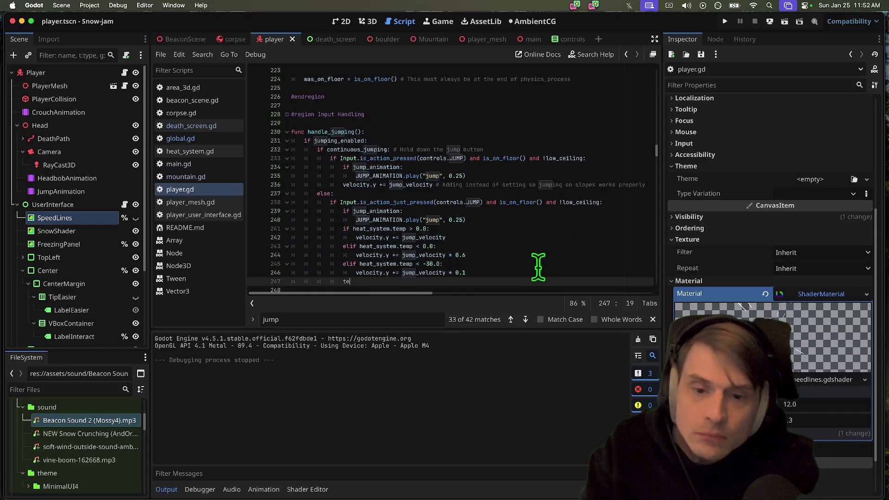
{"action": "type", "text": "mp"}
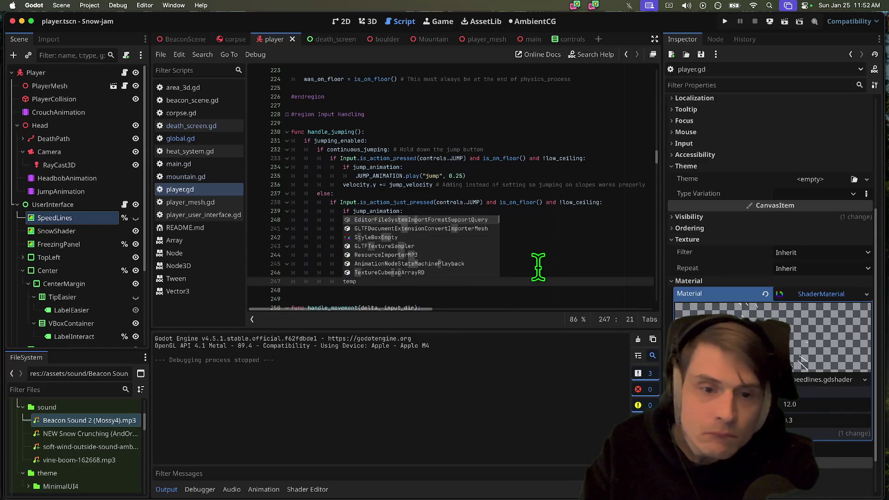
{"action": "key", "text": "BackSpace"}
{"action": "key", "text": "BackSpace"}
{"action": "key", "text": "BackSpace"}
{"action": "type", "text": "p"}
{"action": "key", "text": "BackSpace"}
{"action": "type", "text": "he"}
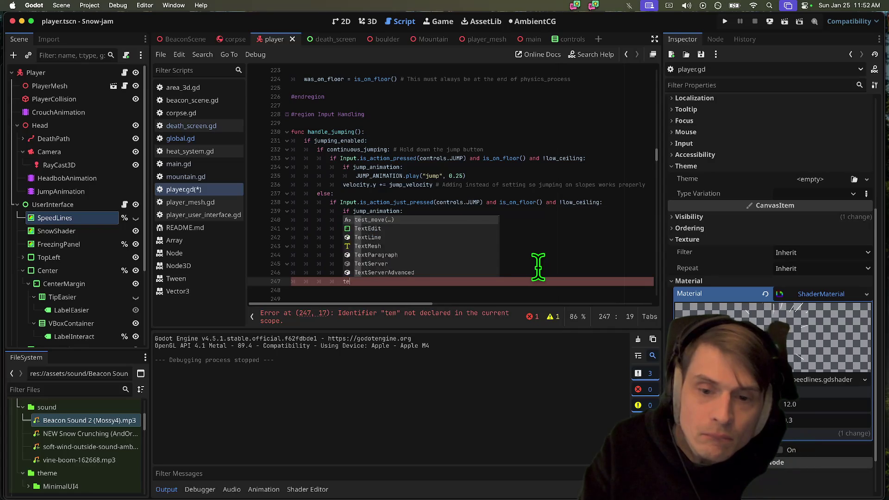
{"action": "type", "text": "a"}
{"action": "key", "text": "Return"}
{"action": "type", "text": ".temp ="}
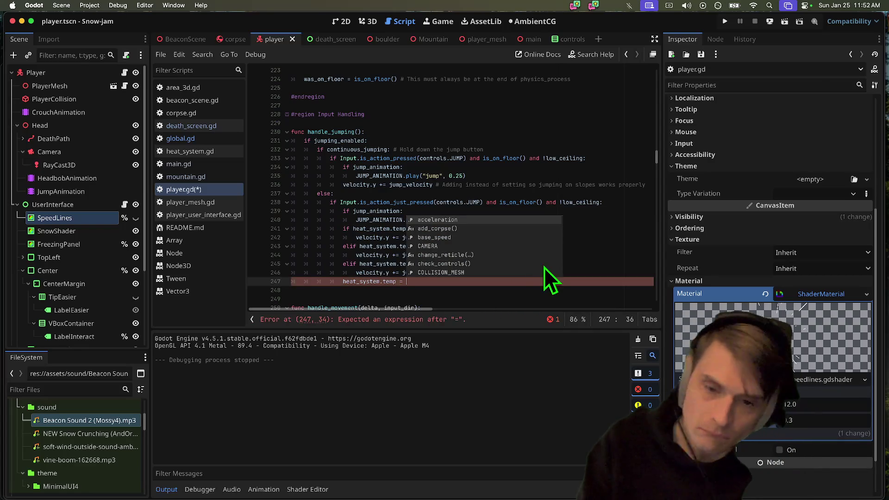
{"action": "key", "text": "Escape"}
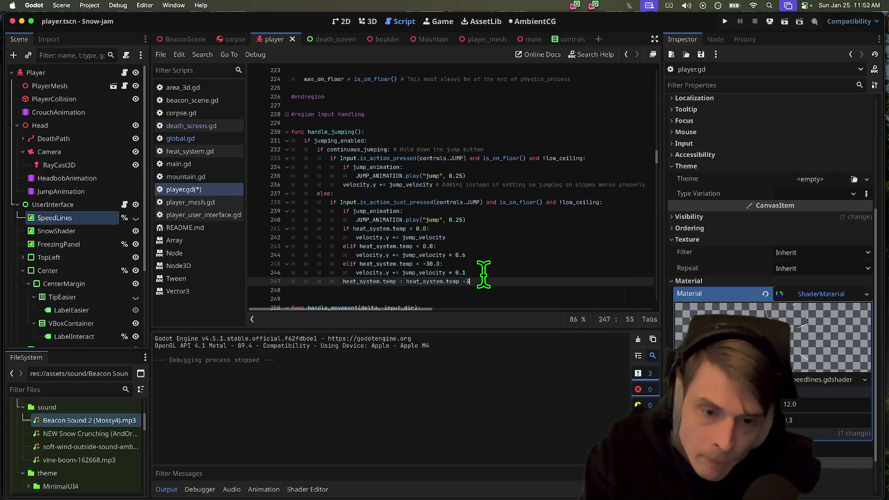
{"action": "key", "text": "super+b"}
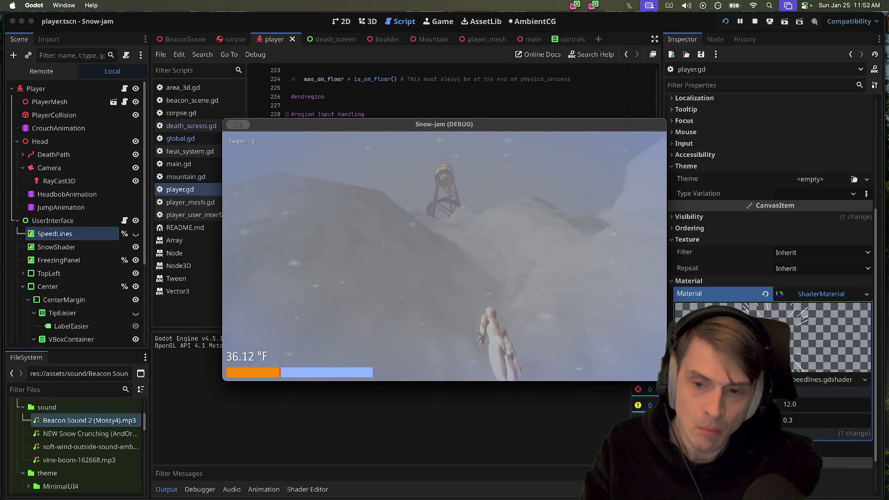
Step: Stop the Snow-jam debug playtest, leaving player.gd's handle_jumping in view
{"action": "key", "text": "Escape"}
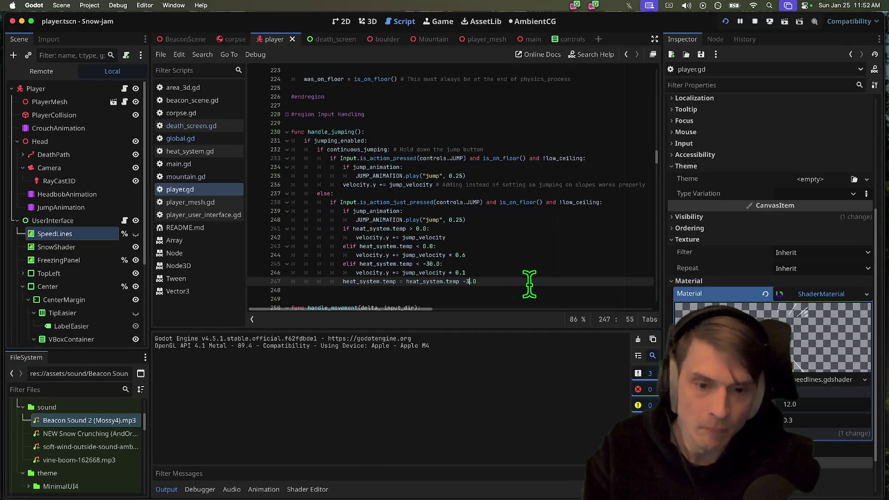
{"action": "key", "text": "super+Tab"}
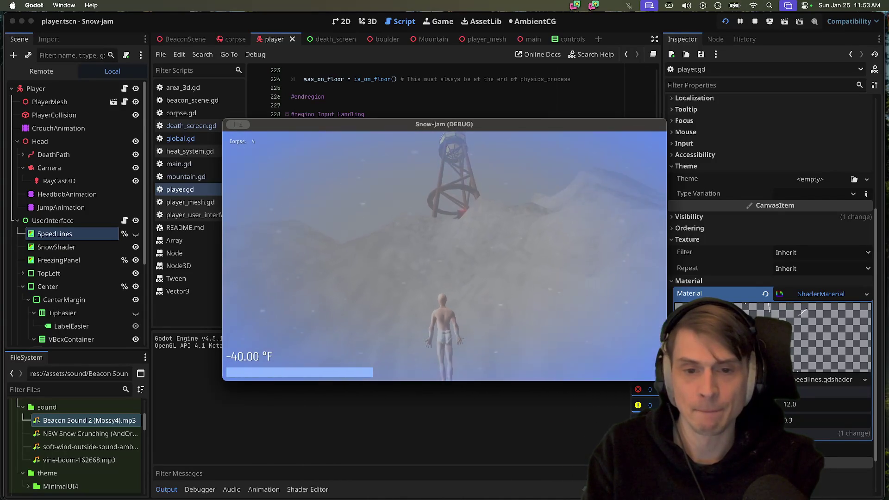
{"action": "key", "text": "Escape"}
{"action": "key", "text": "super+Tab"}
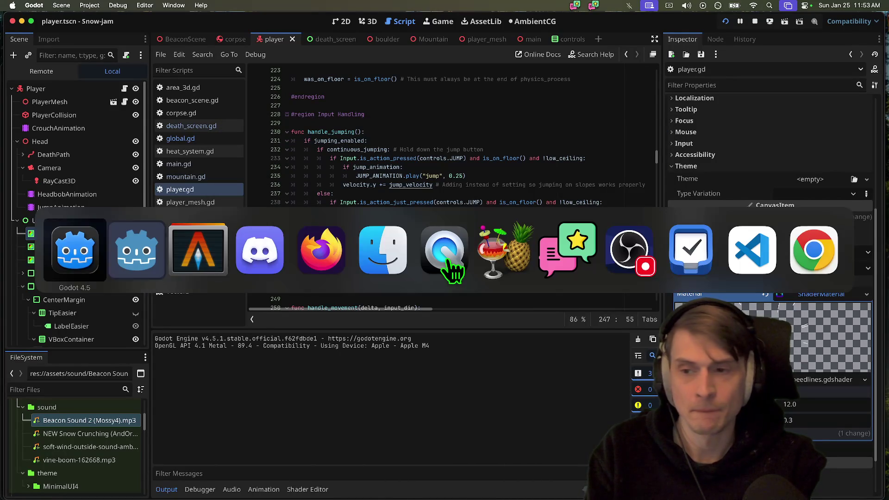
Step: Stage player.gd, commit it as 'feat: minus heat on jump' and push to main
{"action": "key", "text": "super+Tab"}
{"action": "type", "text": "sgst"}
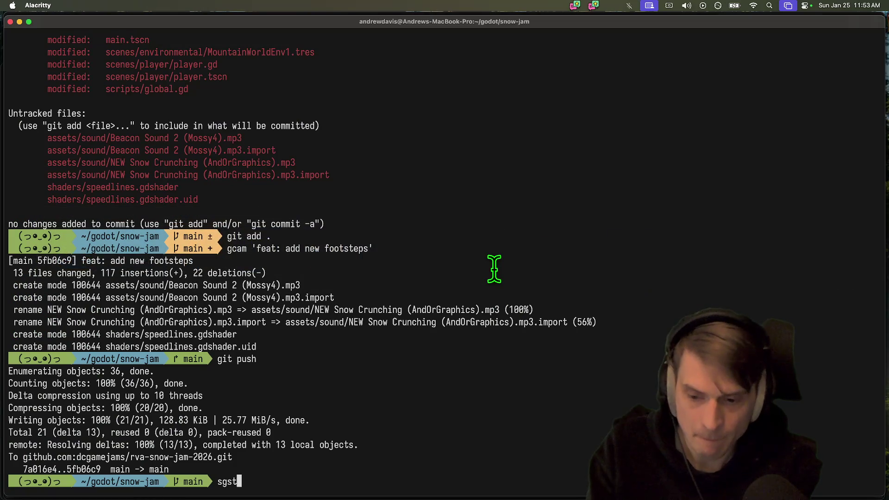
{"action": "key", "text": "Return"}
{"action": "key", "text": "Return"}
{"action": "type", "text": "git add ."}
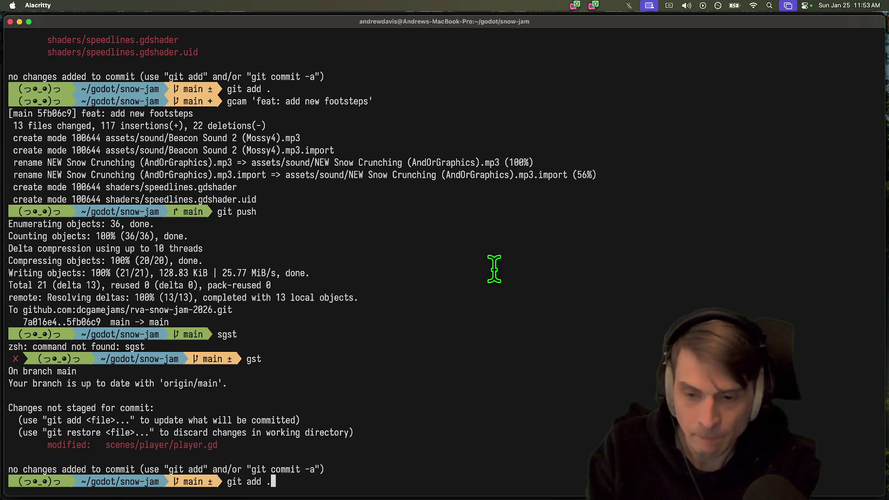
{"action": "key", "text": "Return"}
{"action": "type", "text": "gcam 'feat: minus hea"}
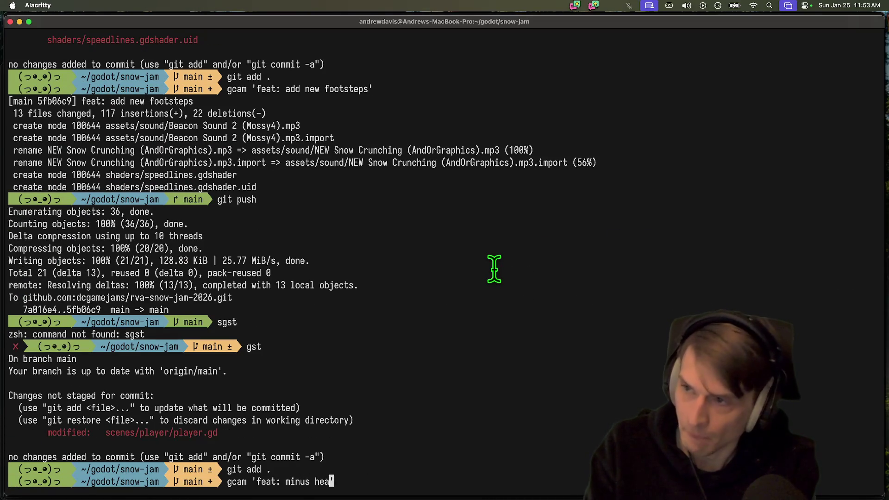
{"action": "type", "text": "p'"}
{"action": "key", "text": "Return"}
{"action": "type", "text": "git push"}
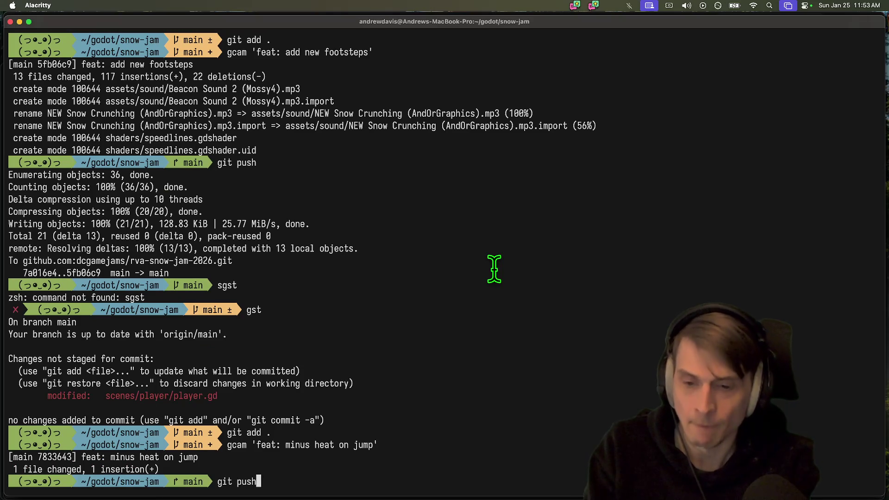
{"action": "key", "text": "Return"}
{"action": "key", "text": "super+Tab"}
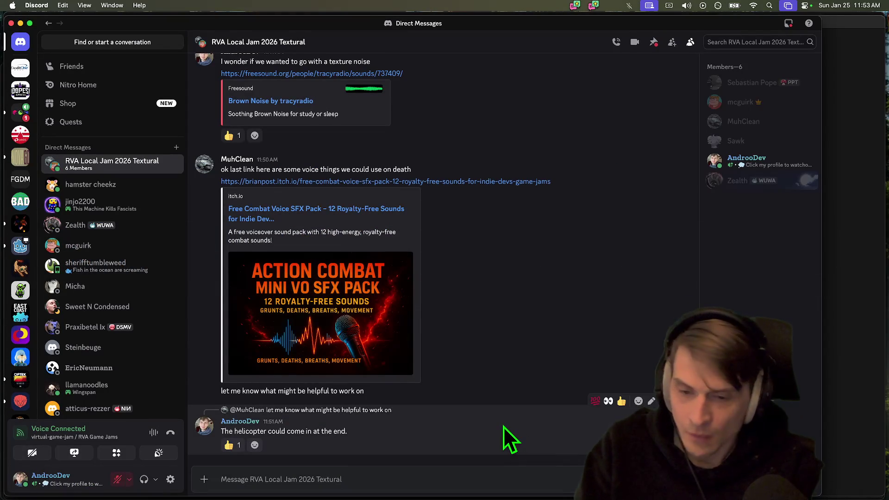
Step: Start drafting 'Safe to branch off main.' in Discord and open global.gd in Godot
{"action": "key", "text": "shift"}
{"action": "type", "text": "Safe to branch off main"}
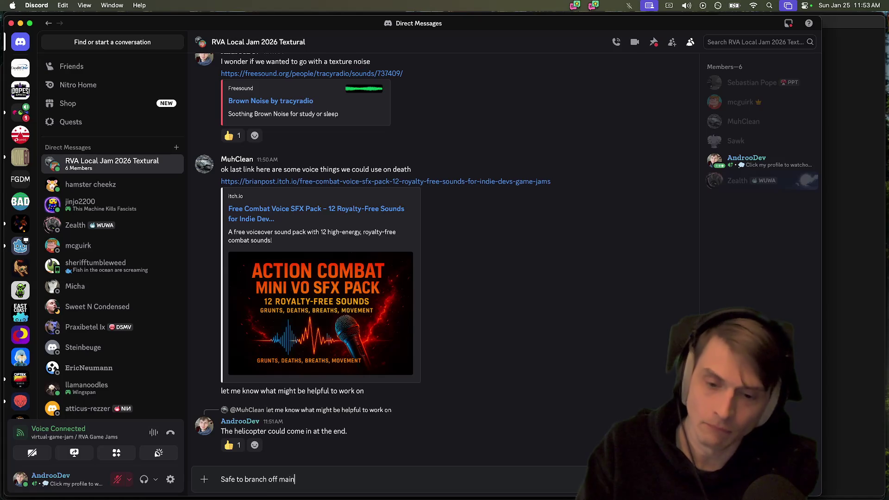
{"action": "key", "text": "super+Tab"}
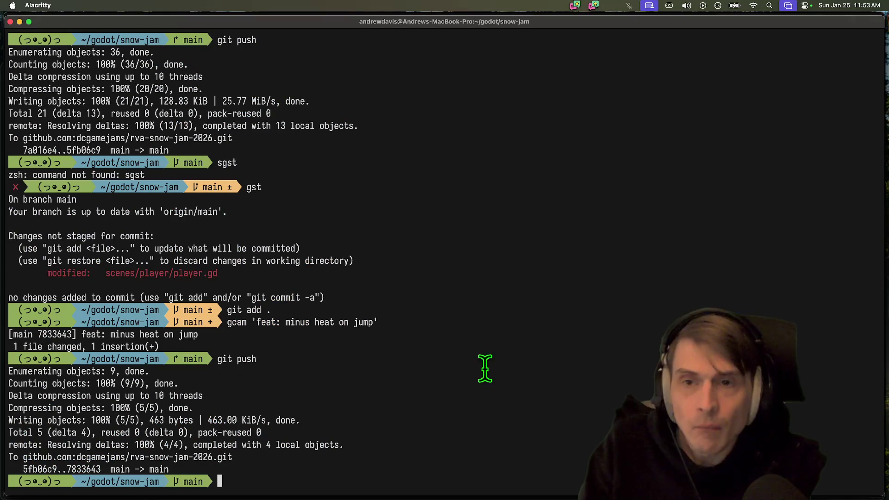
{"action": "key", "text": "super+Tab"}
{"action": "key", "text": "super+Tab"}
{"action": "key", "text": "super+shift+Tab"}
{"action": "key", "text": "super+shift+Tab"}
{"action": "key", "text": "super+shift+Tab"}
{"action": "key", "text": "super+Tab"}
{"action": "key", "text": "super+Tab"}
{"action": "key", "text": "super+Tab"}
{"action": "key", "text": "super+Tab"}
{"action": "key", "text": "super+Tab"}
{"action": "key", "text": "super+Tab"}
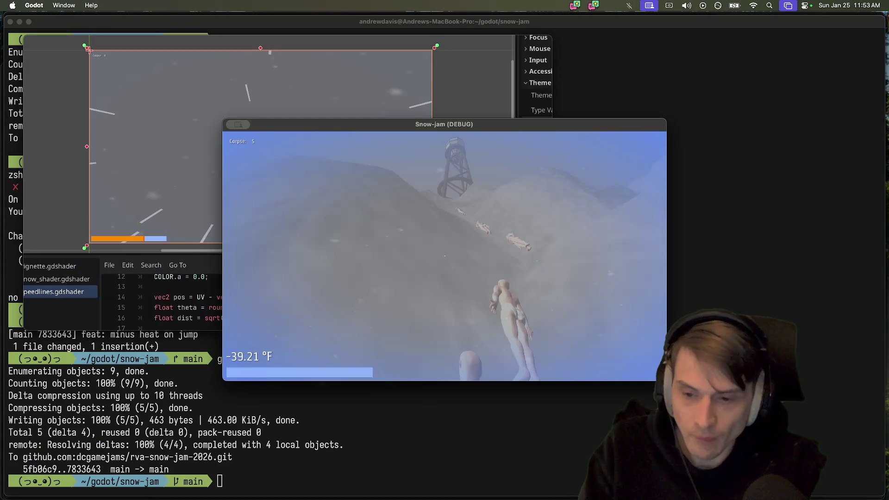
{"action": "key", "text": "super+Tab"}
{"action": "key", "text": "super+Tab"}
{"action": "key", "text": "super+Tab"}
{"action": "key", "text": "super+Tab"}
{"action": "key", "text": "super+shift+Tab"}
{"action": "key", "text": "super+Tab"}
{"action": "left_click", "coordinate": [183, 139]}
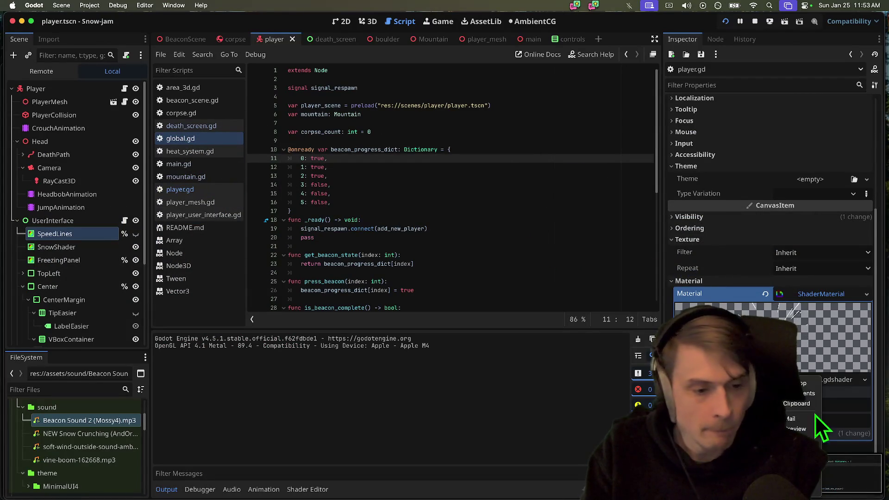
{"action": "key", "text": "super+Tab"}
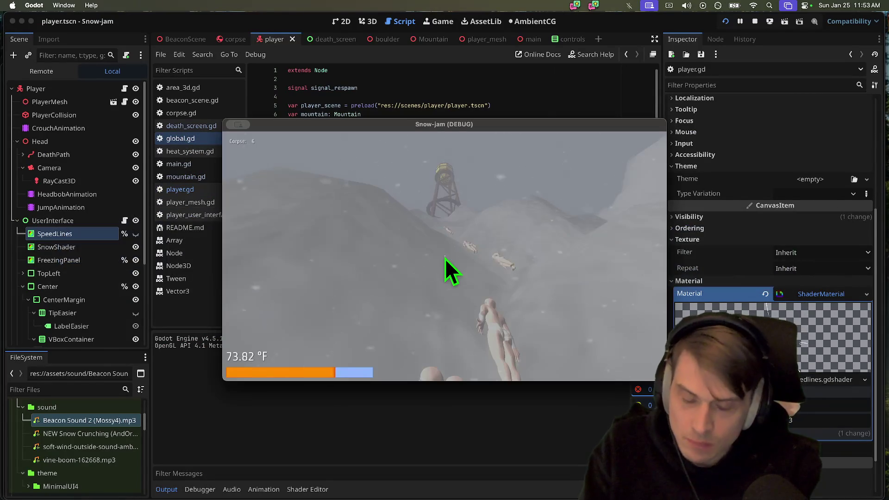
{"action": "key", "text": "super+Tab"}
{"action": "key", "text": "super+Tab"}
{"action": "key", "text": "super+Tab"}
Step: Send 'Safe to branch off main.', remove the stray word, then post the beacon code screenshot with its explanation
{"action": "key", "text": "Return"}
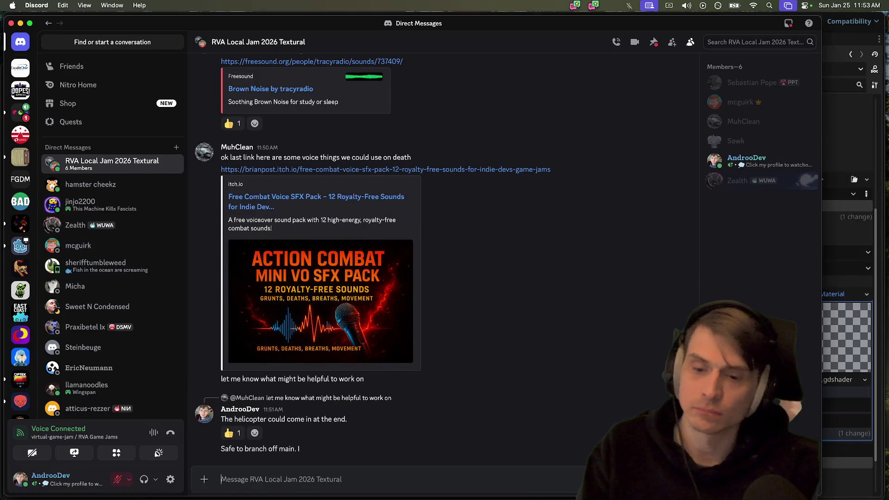
{"action": "key", "text": "Up"}
{"action": "key", "text": "BackSpace"}
{"action": "key", "text": "BackSpace"}
{"action": "key", "text": "Return"}
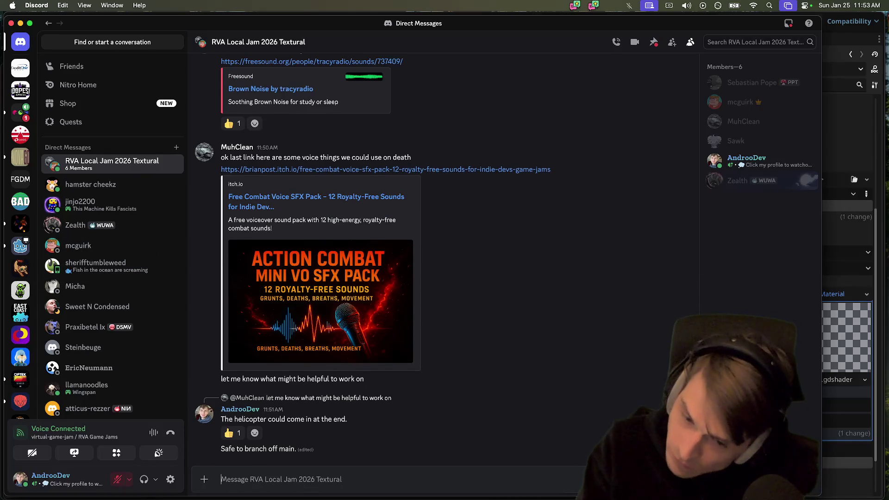
{"action": "type", "text": "You can edit the global"}
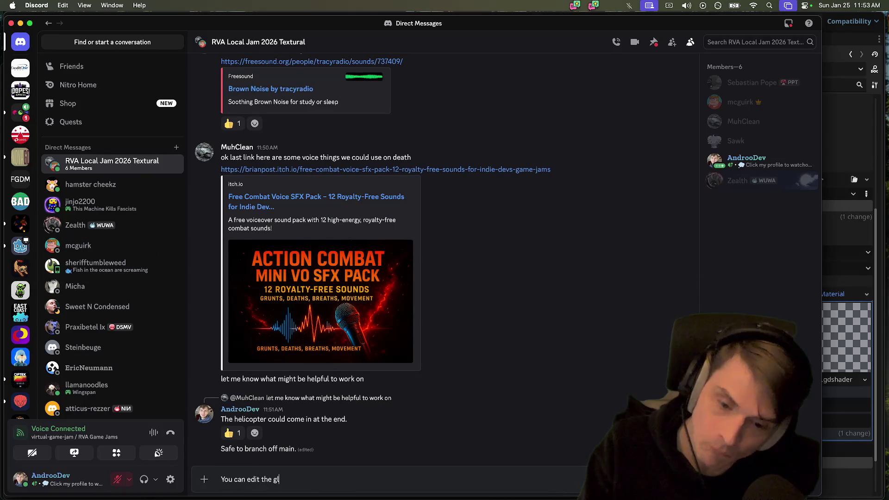
{"action": "type", "text": " beacons to change"}
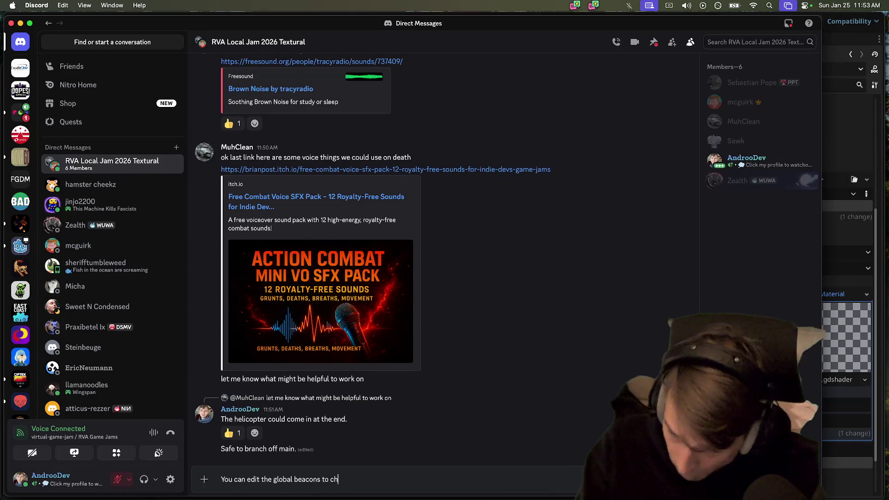
{"action": "type", "text": " sections."}
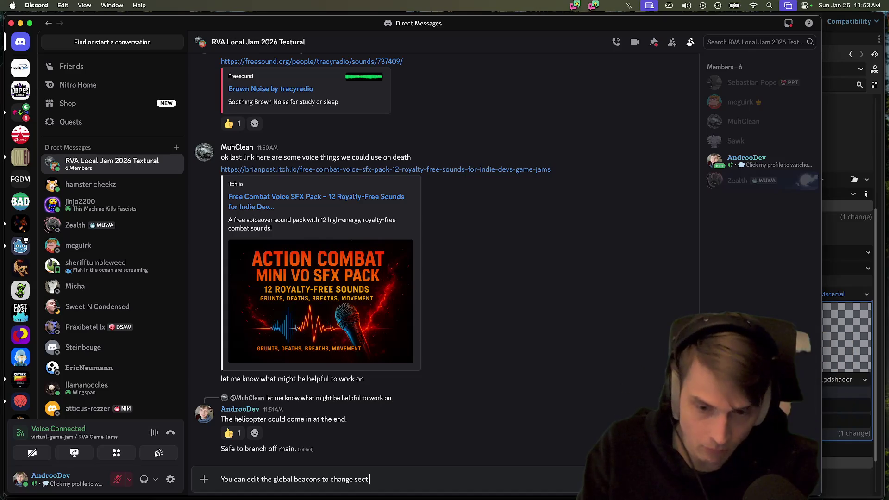
{"action": "type", "text": " so skip urself to the end"}
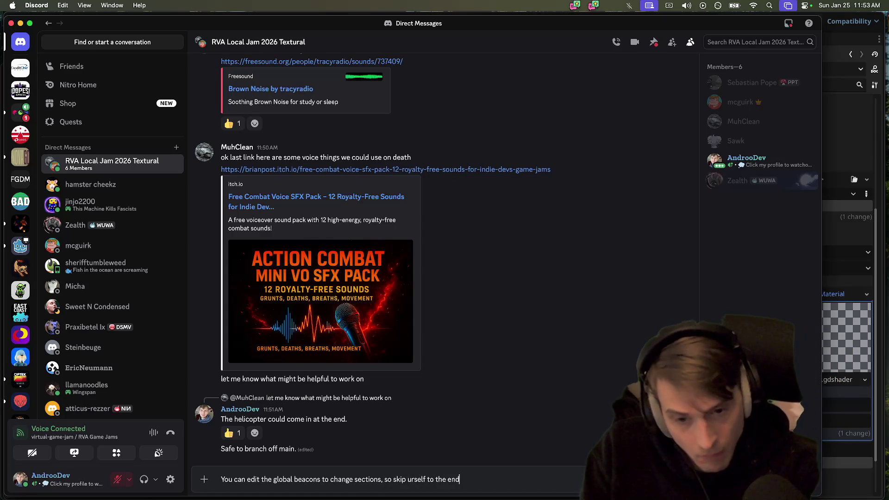
{"action": "key", "text": "super+v"}
{"action": "key", "text": "Return"}
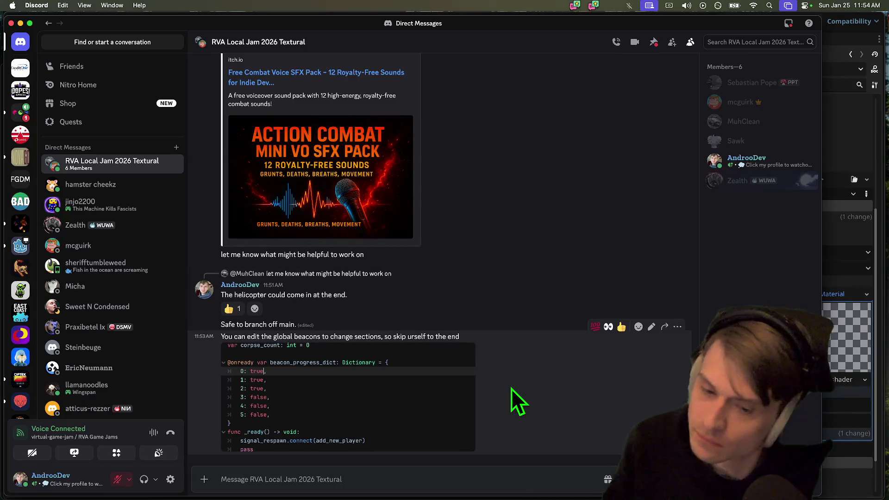
{"action": "left_click", "coordinate": [391, 479]}
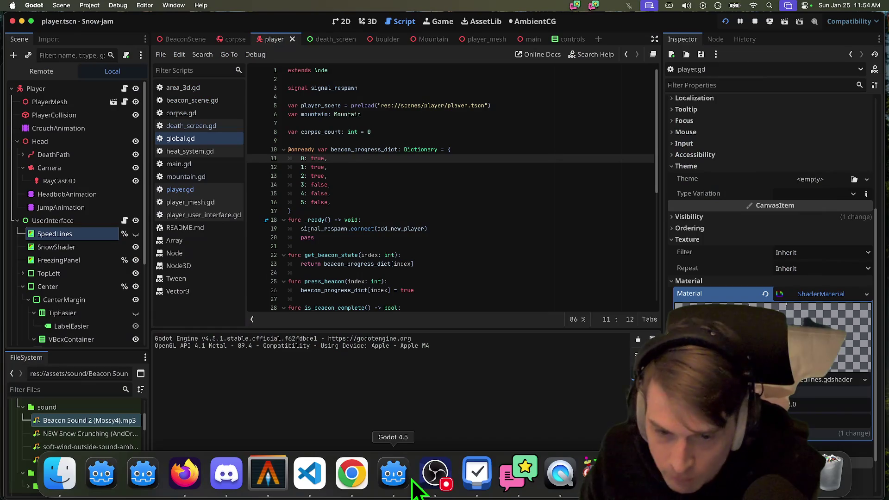
Step: Set beacons 3 and 4 to true in global.gd and briefly run the game
{"action": "left_click", "coordinate": [449, 184]}
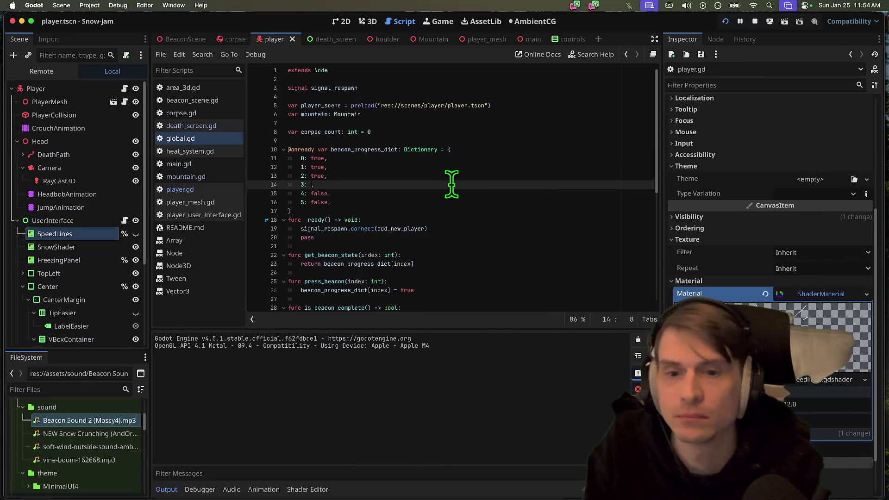
{"action": "key", "text": "Down"}
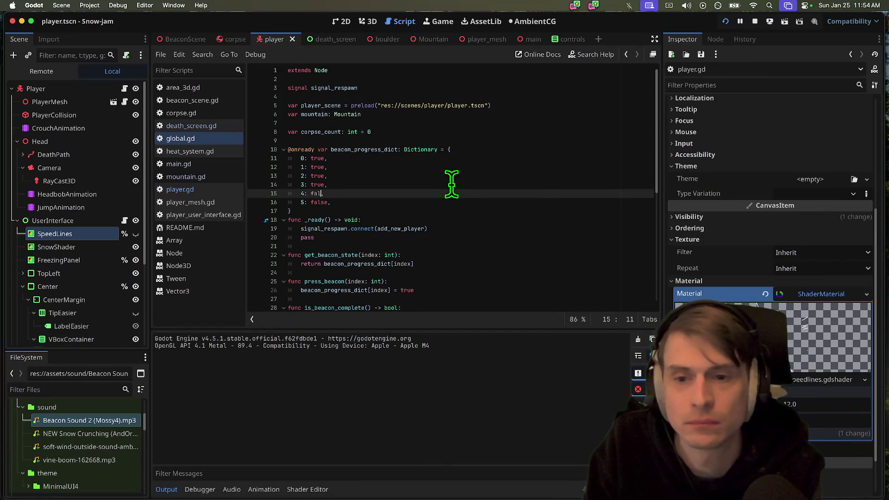
{"action": "key", "text": "Down"}
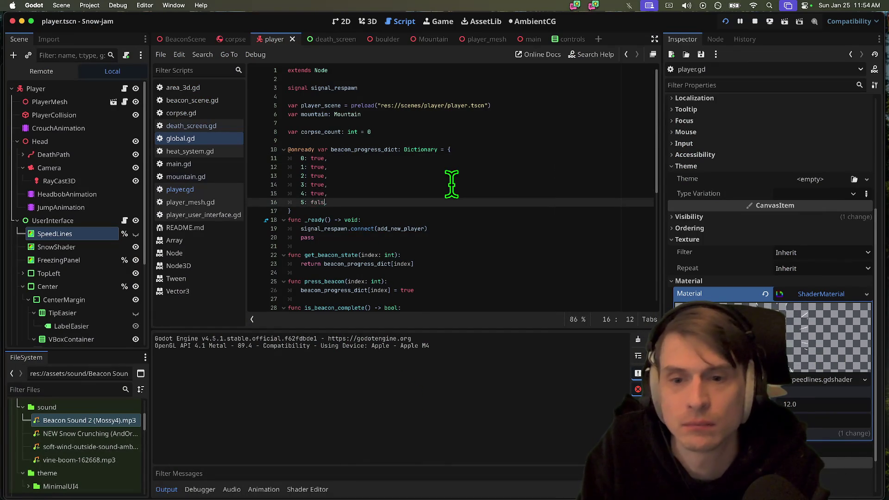
{"action": "key", "text": "super+b"}
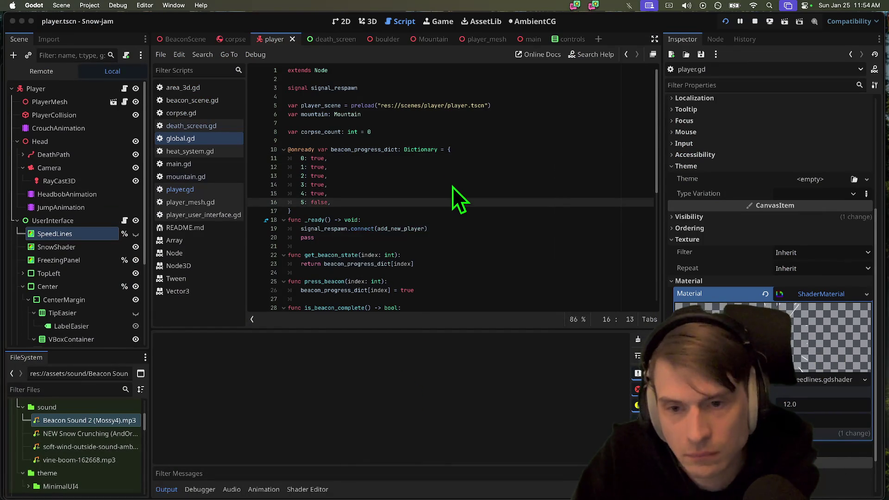
{"action": "key", "text": "super+q"}
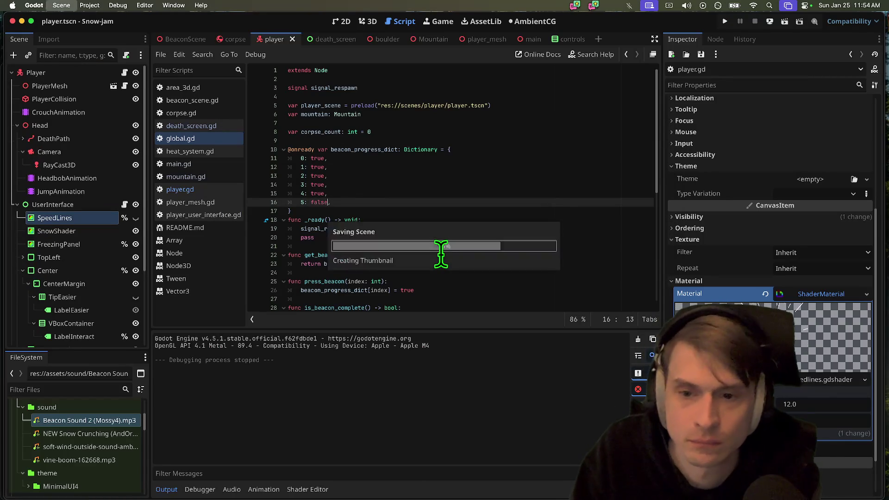
{"action": "key", "text": "super+Tab"}
Step: Send 'well, all but the last one :s' in Discord and edit out the emoji code
{"action": "type", "text": "wel"}
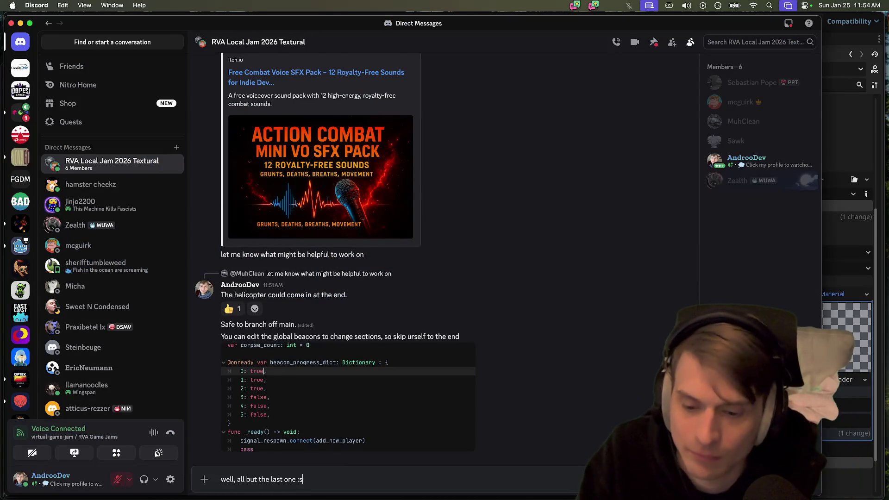
{"action": "key", "text": "Return"}
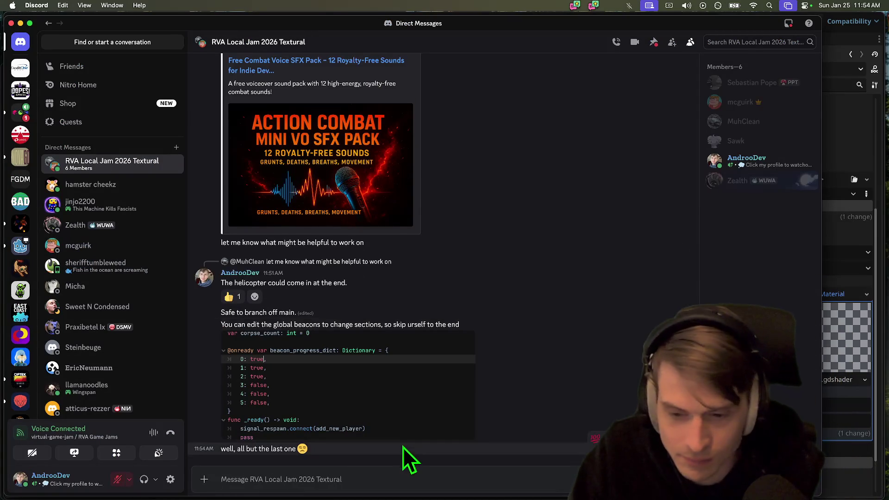
{"action": "key", "text": "Up"}
{"action": "key", "text": "BackSpace"}
{"action": "key", "text": "BackSpace"}
{"action": "key", "text": "BackSpace"}
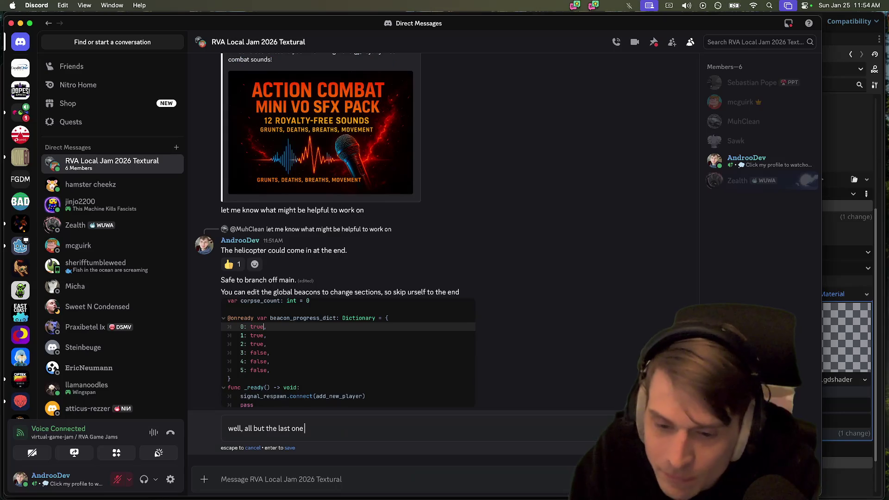
{"action": "type", "text": "sw"}
{"action": "key", "text": "Return"}
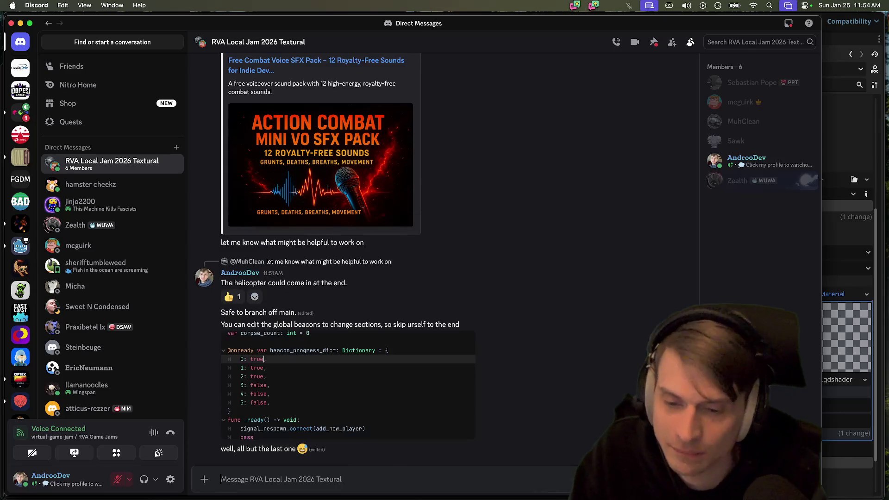
Step: Stop the running game and write the 'Enjoy that last section with the JUMP tech' message
{"action": "key", "text": "super+Tab"}
{"action": "key", "text": "super+Tab"}
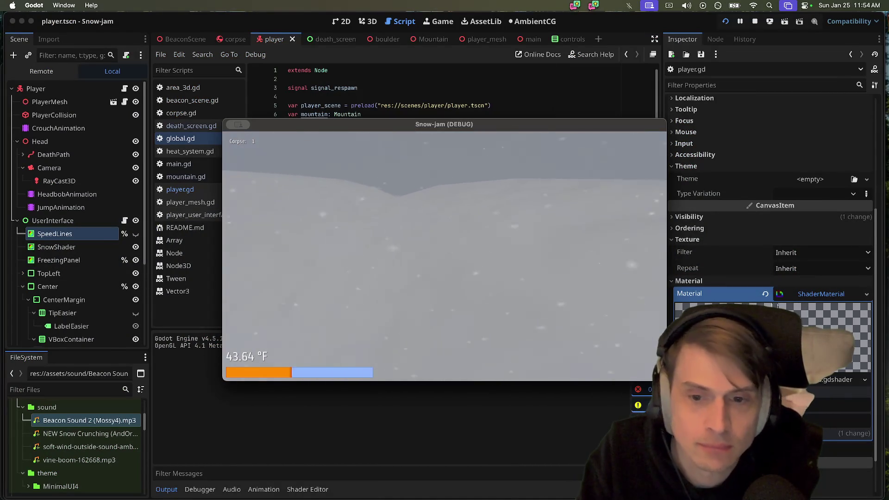
{"action": "key", "text": "super+period"}
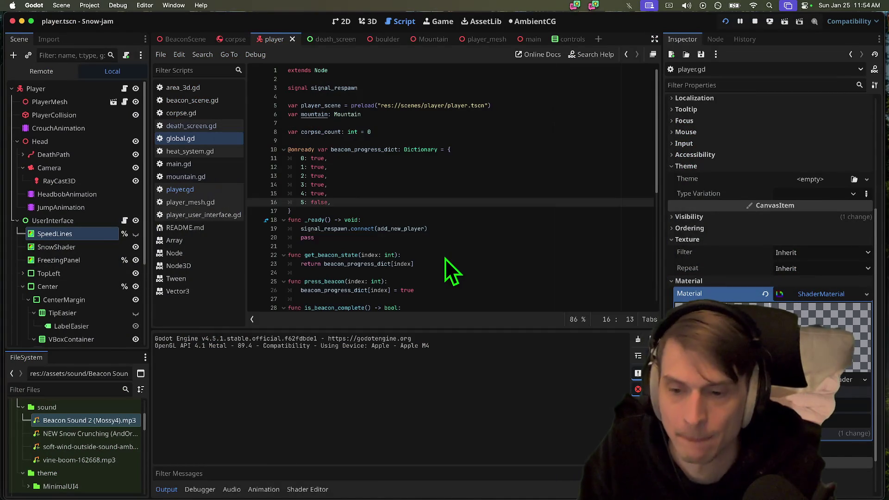
{"action": "key", "text": "super+Tab"}
{"action": "type", "text": "En"}
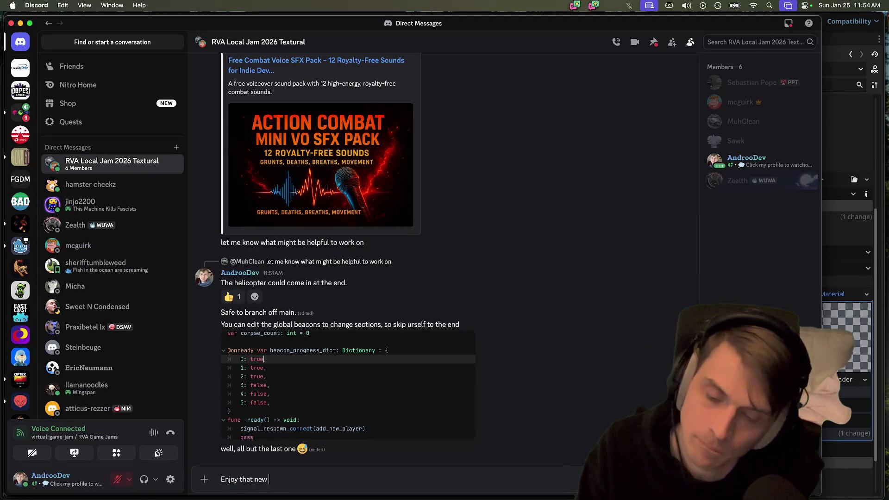
{"action": "type", "text": "ction with the JUMP"}
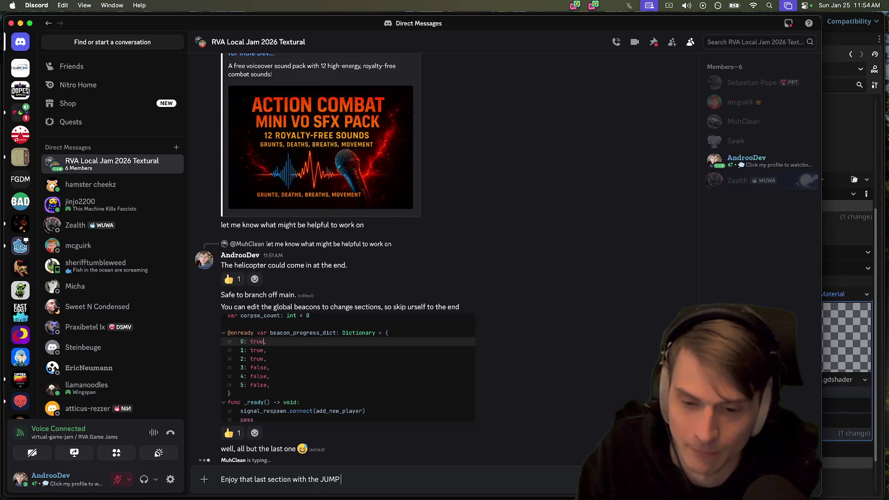
{"action": "key", "text": "super+Tab"}
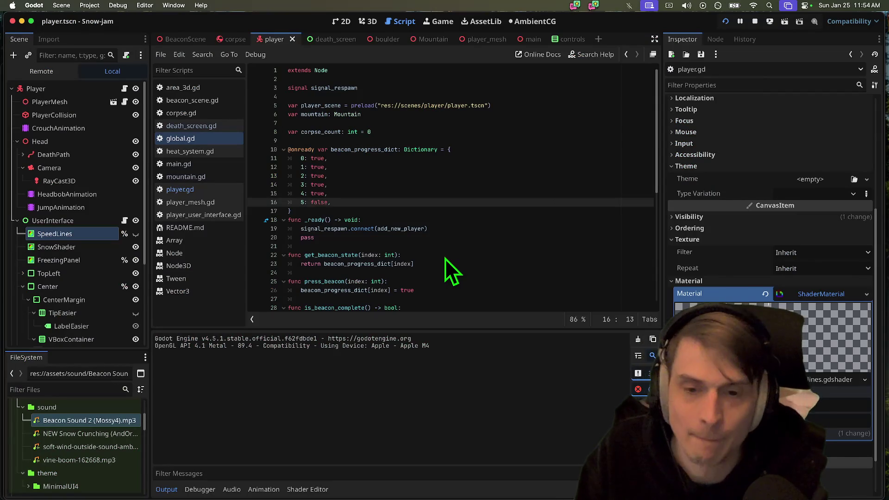
Step: Copy the beacon progress dictionary lines 10–17 from global.gd
{"action": "key", "text": "super+Tab"}
{"action": "key", "text": "super+Tab"}
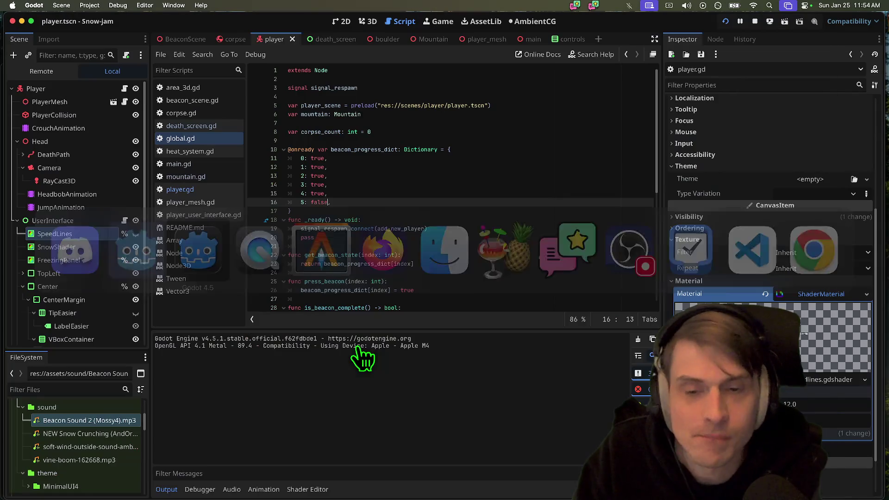
{"action": "mouse_move", "coordinate": [373, 204]}
{"action": "left_mouse_down"}
{"action": "mouse_move", "coordinate": [361, 159]}
{"action": "mouse_move", "coordinate": [318, 199]}
{"action": "mouse_move", "coordinate": [324, 204]}
{"action": "left_mouse_up"}
{"action": "key", "text": "super+c"}
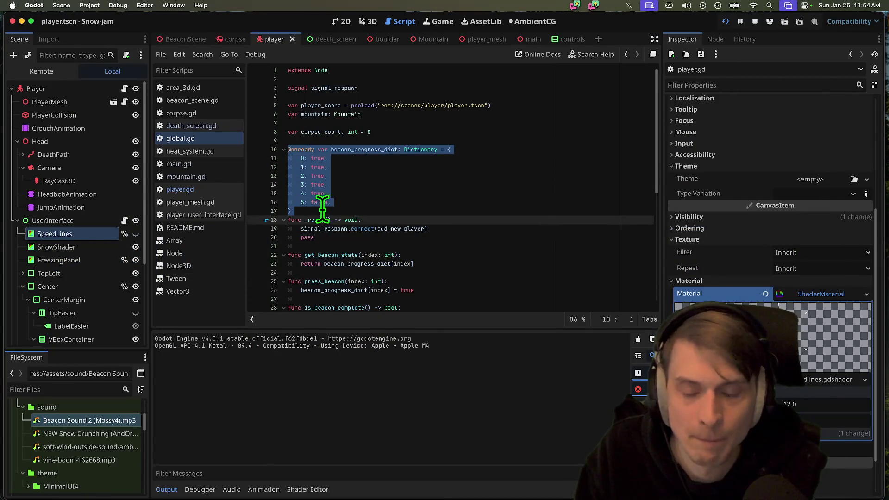
{"action": "key", "text": "super+Tab"}
{"action": "key", "text": "super+Tab"}
{"action": "key", "text": "super+Tab"}
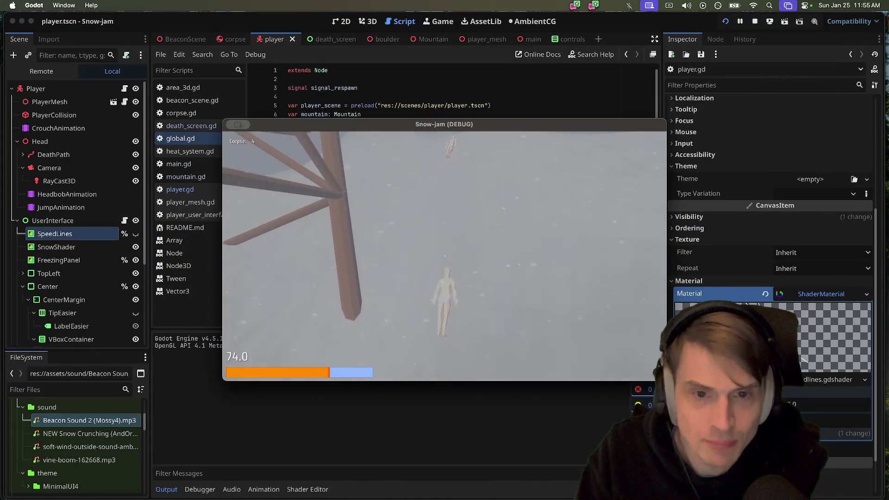
Step: Take a window screenshot of the Snow-jam (DEBUG) playtest and return to Discord
{"action": "key", "text": "super+shift+4"}
{"action": "key", "text": "space"}
{"action": "left_click", "coordinate": [444, 257]}
{"action": "key", "text": "super+Tab"}
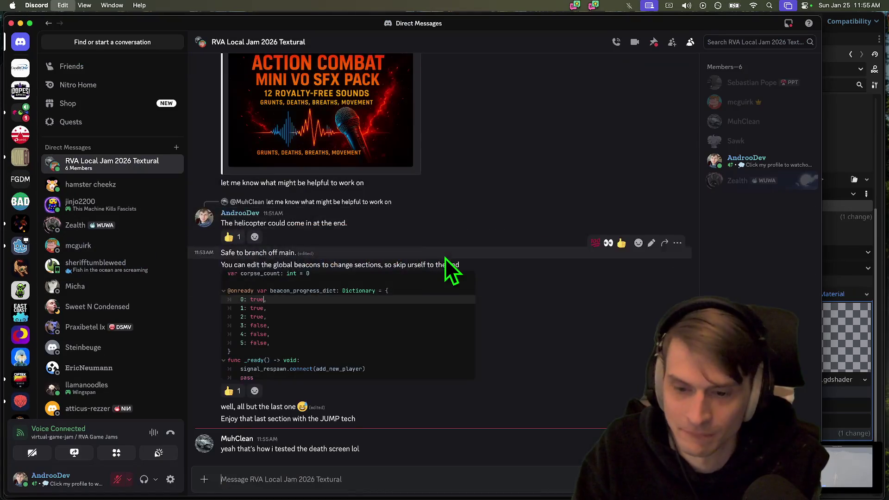
{"action": "key", "text": "super+v"}
Step: Clear the draft message and send the playtest screenshot to the jam group chat
{"action": "key", "text": "super+a"}
{"action": "key", "text": "BackSpace"}
{"action": "right_click", "coordinate": [847, 465]}
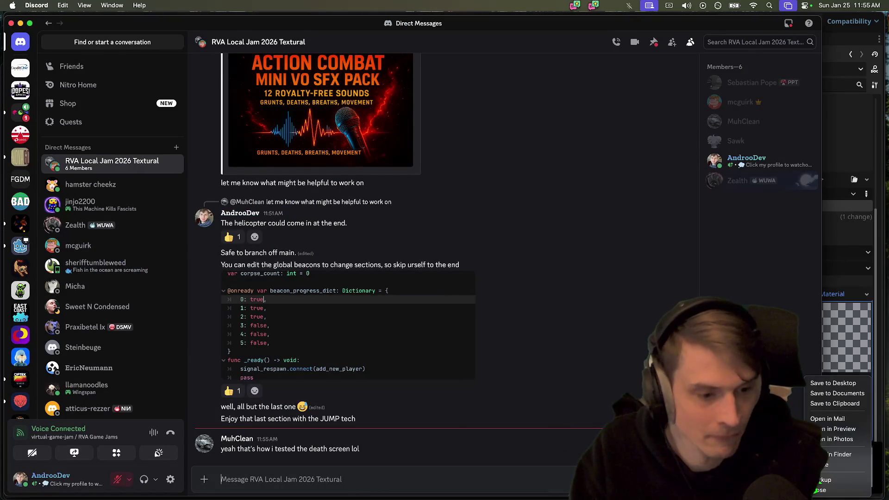
{"action": "left_click", "coordinate": [831, 405]}
{"action": "left_click", "coordinate": [441, 486]}
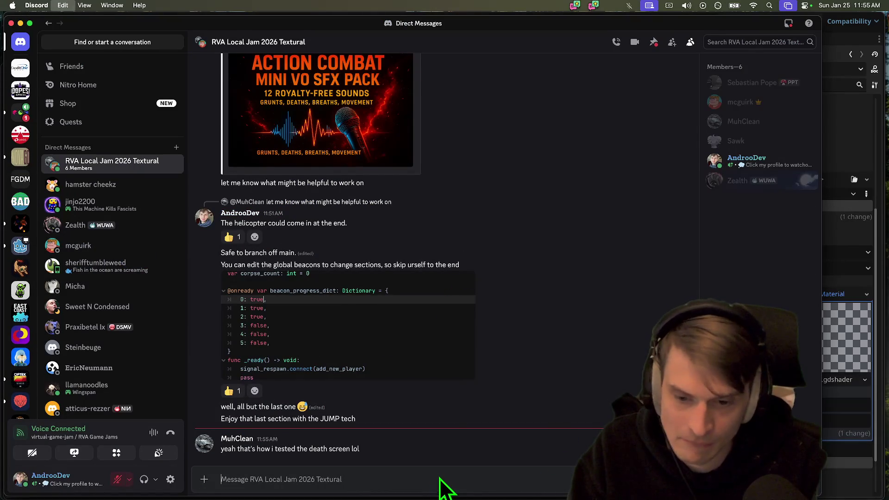
{"action": "key", "text": "super+v"}
{"action": "key", "text": "Return"}
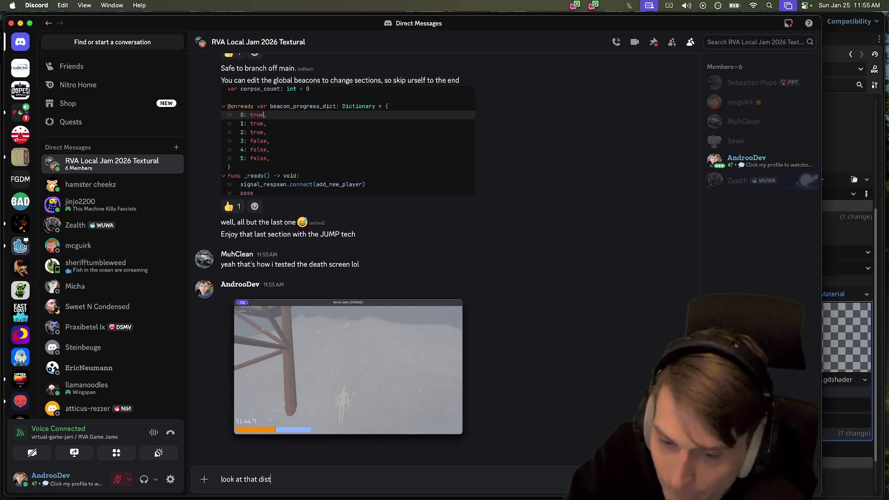
Step: Post the comment 'look at that DISTANCE' and go to the RVA Game Jams server
{"action": "type", "text": "NCE"}
{"action": "key", "text": "Return"}
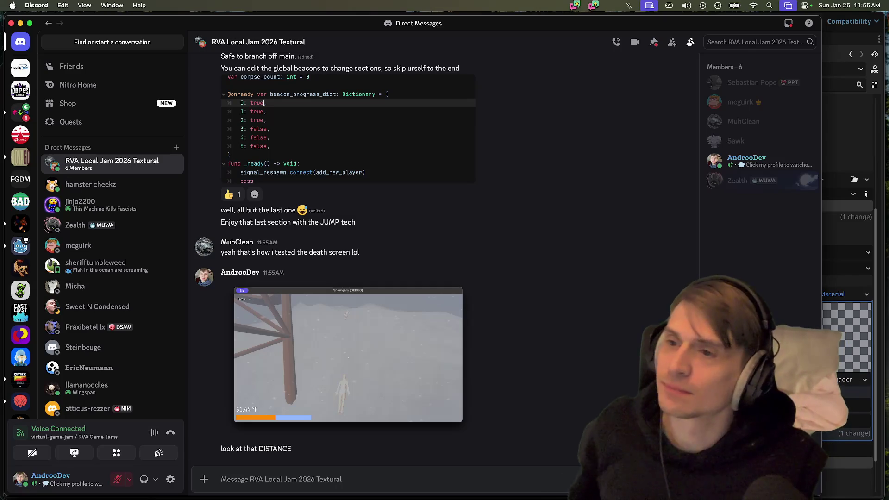
{"action": "left_click", "coordinate": [21, 112]}
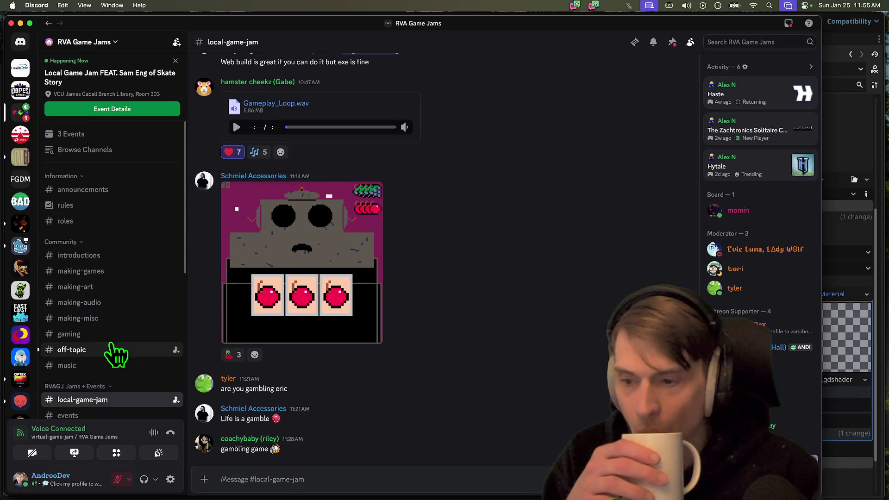
Step: In #off-topic, post 'naw its wrappin up', then 'jk just checked it's still comin down.'
{"action": "left_click", "coordinate": [141, 351]}
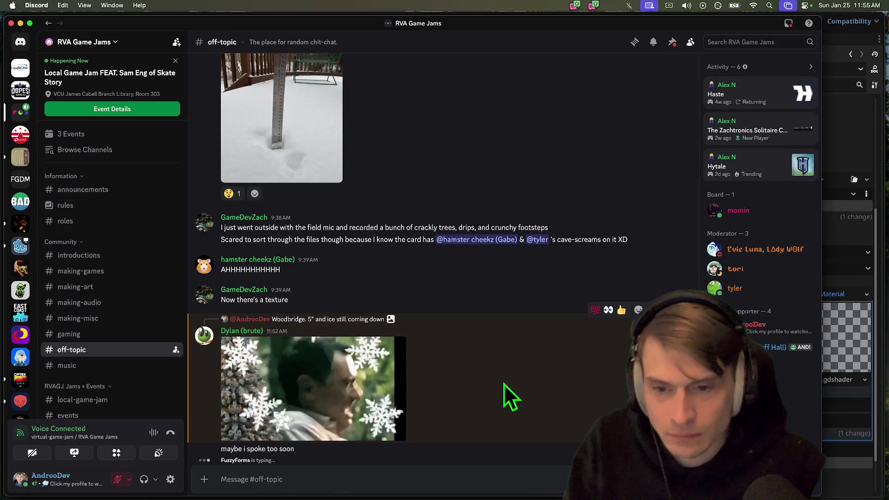
{"action": "left_click", "coordinate": [461, 474]}
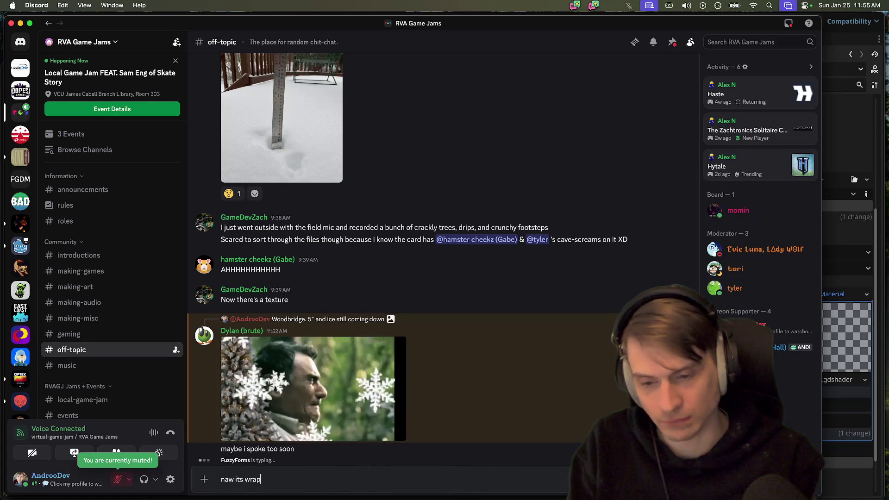
{"action": "type", "text": "ppin up"}
{"action": "key", "text": "Return"}
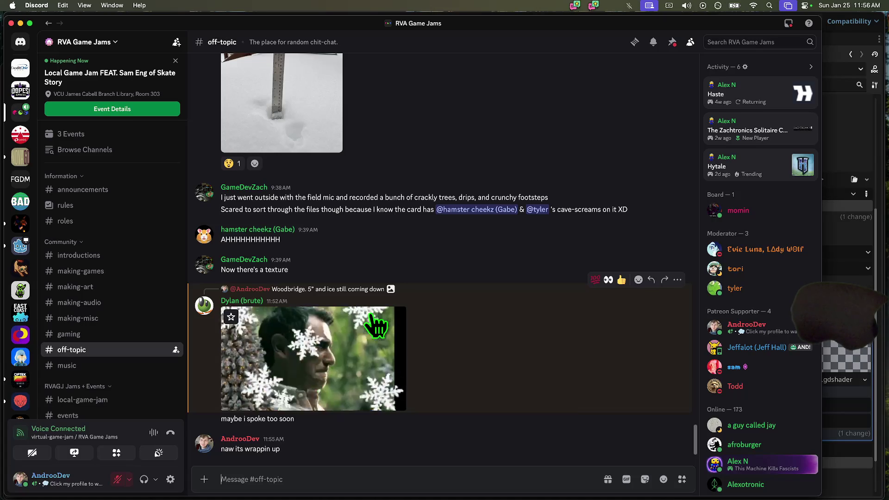
{"action": "type", "text": "jk"}
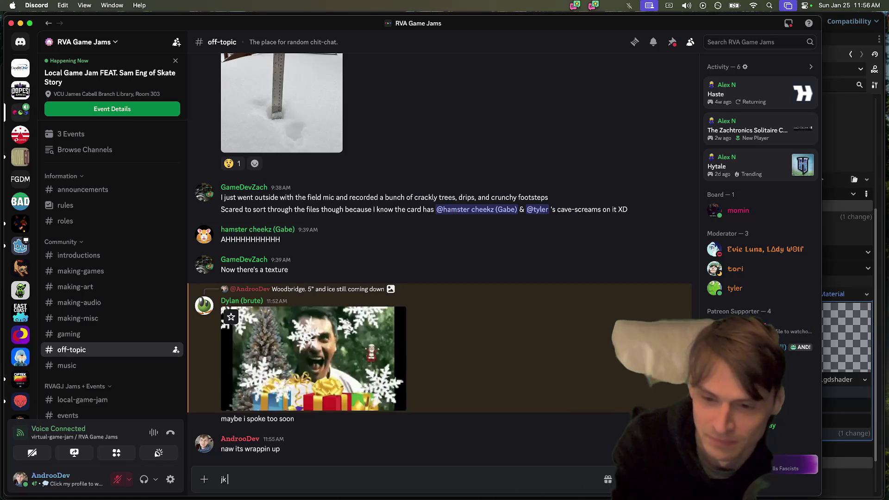
{"action": "type", "text": " just checked it's st"}
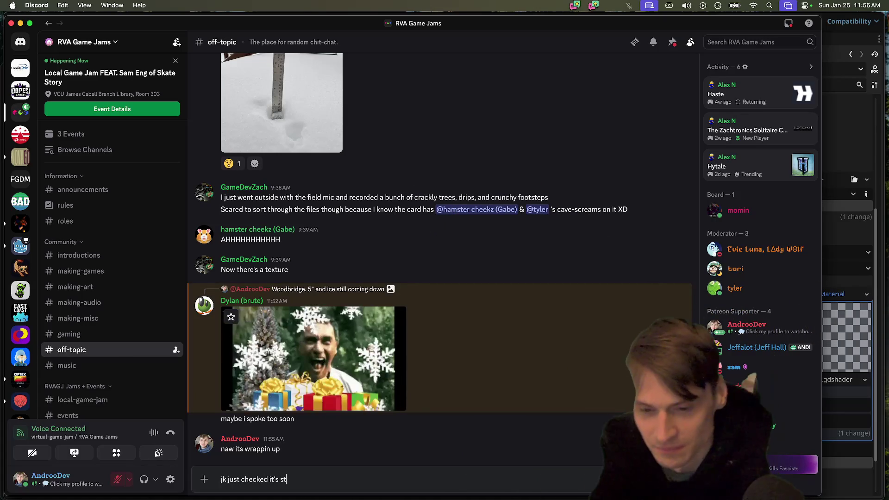
{"action": "type", "text": "ill comin down."}
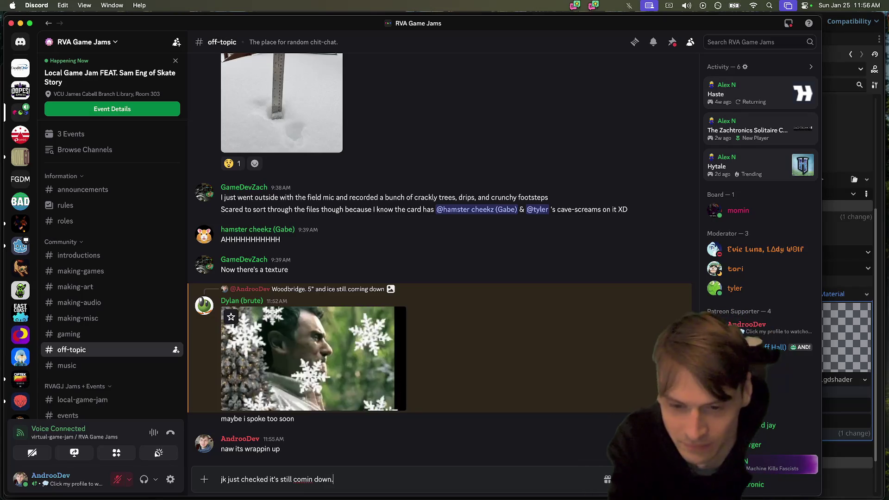
{"action": "key", "text": "Return"}
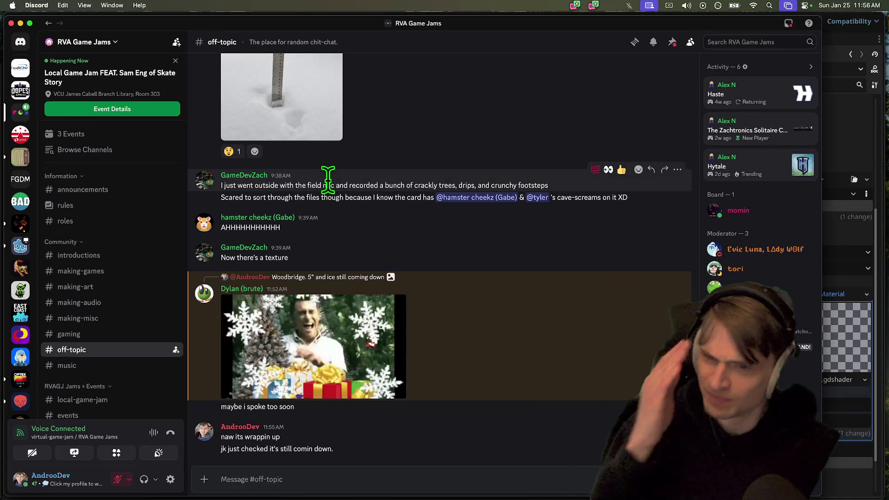
Step: React with 💯 to the message about recording crackly trees
{"action": "triple_click", "coordinate": [355, 185]}
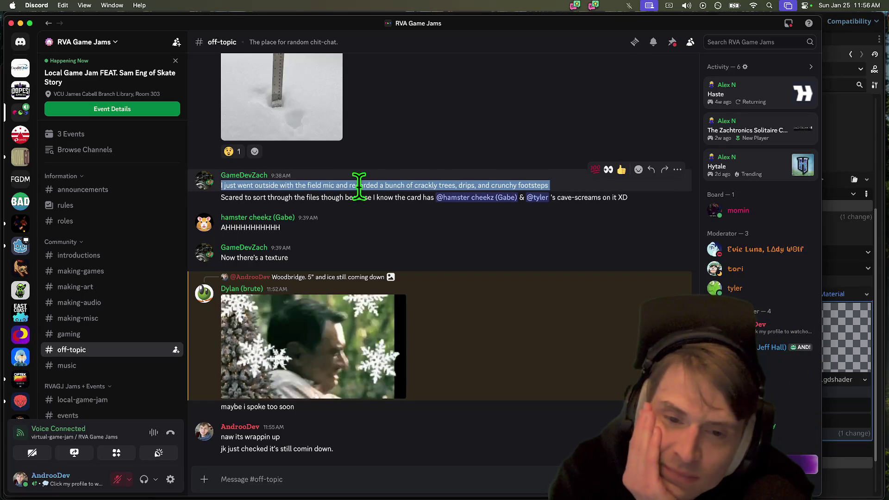
{"action": "left_click", "coordinate": [595, 170]}
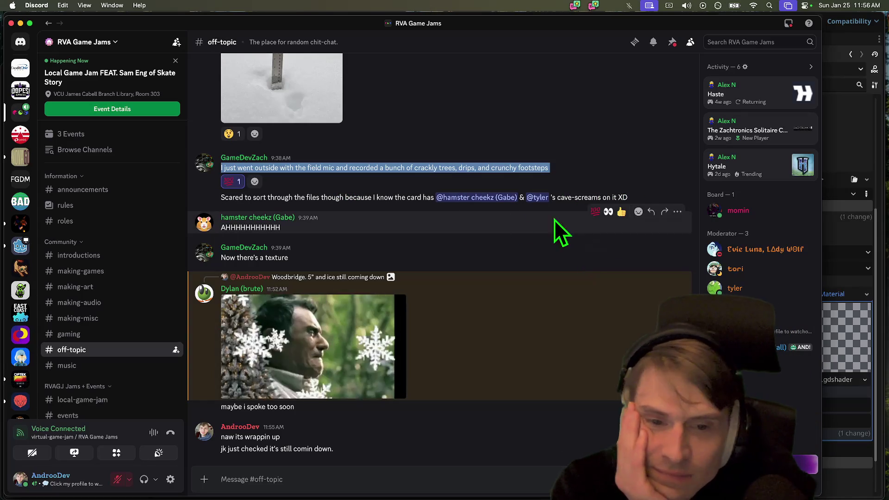
{"action": "triple_click", "coordinate": [403, 198]}
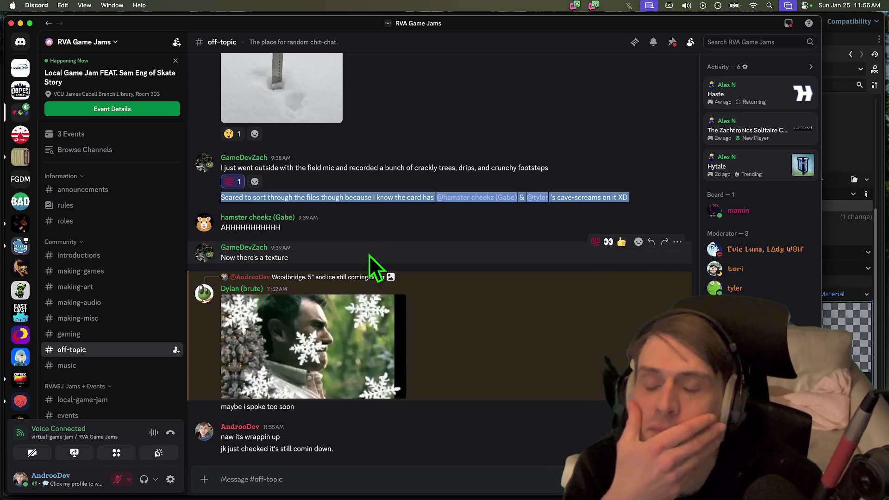
{"action": "scroll", "coordinate": [379, 253], "scroll_direction": "up", "scroll_amount": 5}
{"action": "scroll", "coordinate": [380, 254], "scroll_direction": "down", "scroll_amount": 5}
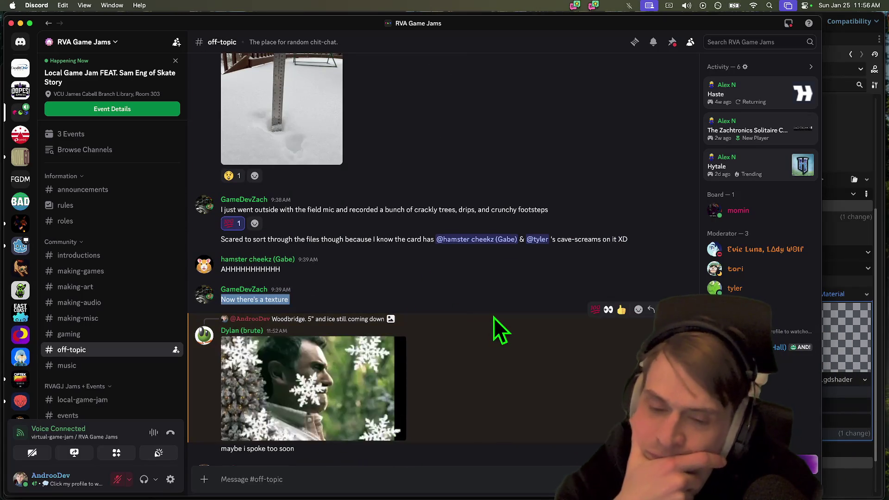
{"action": "scroll", "coordinate": [494, 318], "scroll_direction": "down", "scroll_amount": 2}
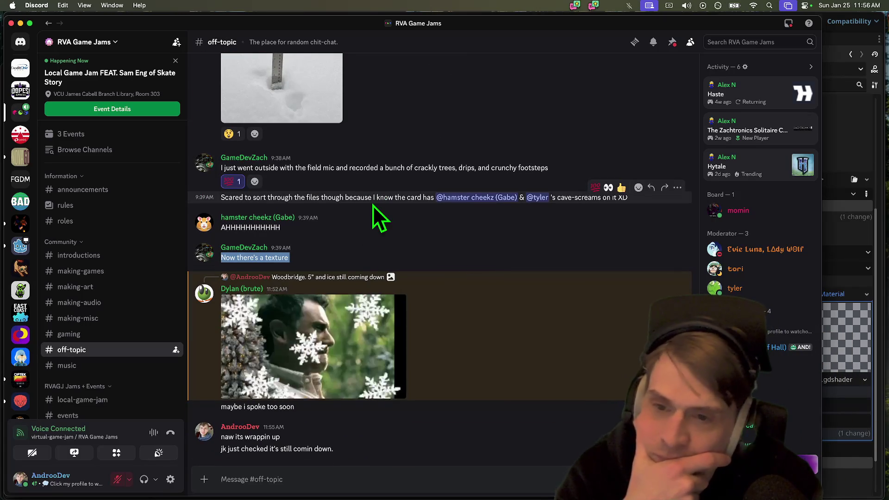
{"action": "left_click", "coordinate": [375, 194]}
Step: Look over the crunchy-footsteps and still-coming-down messages, then switch to Freesound's Brown Noise page
{"action": "mouse_move", "coordinate": [375, 194]}
{"action": "left_mouse_down"}
{"action": "mouse_move", "coordinate": [389, 169]}
{"action": "mouse_move", "coordinate": [516, 168]}
{"action": "left_mouse_up"}
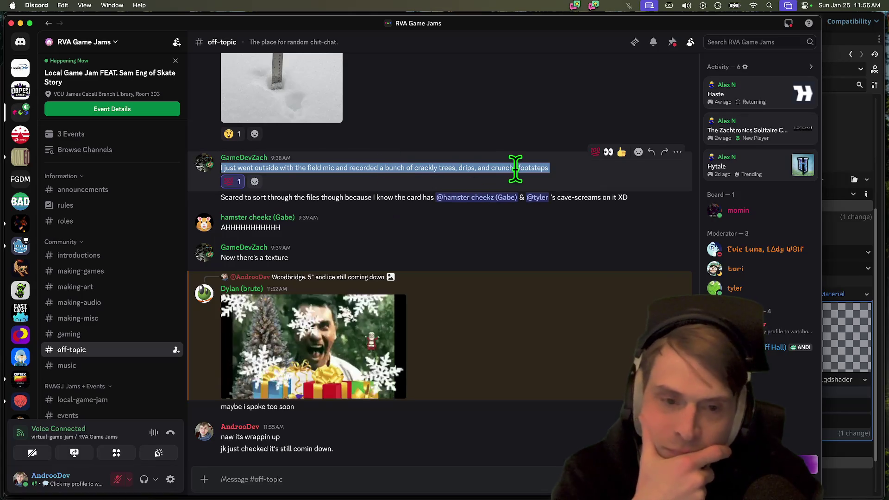
{"action": "right_click", "coordinate": [513, 170]}
{"action": "key", "text": "Escape"}
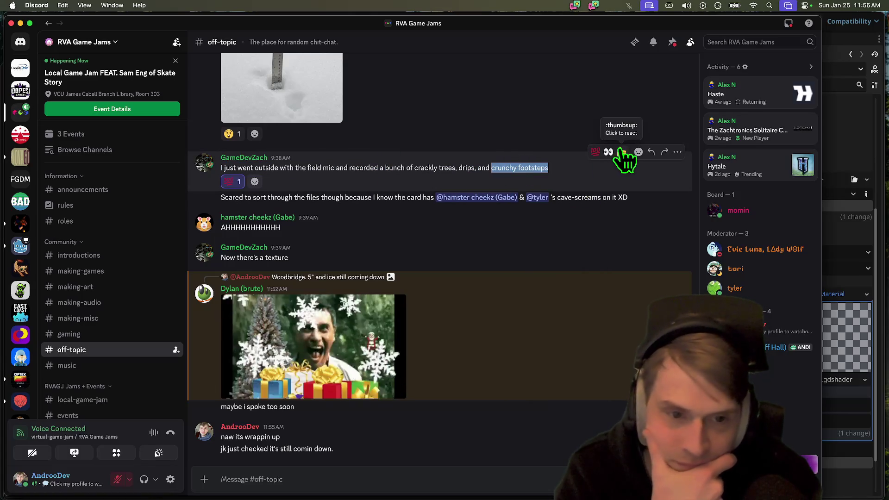
{"action": "scroll", "coordinate": [103, 351], "scroll_direction": "down", "scroll_amount": 5}
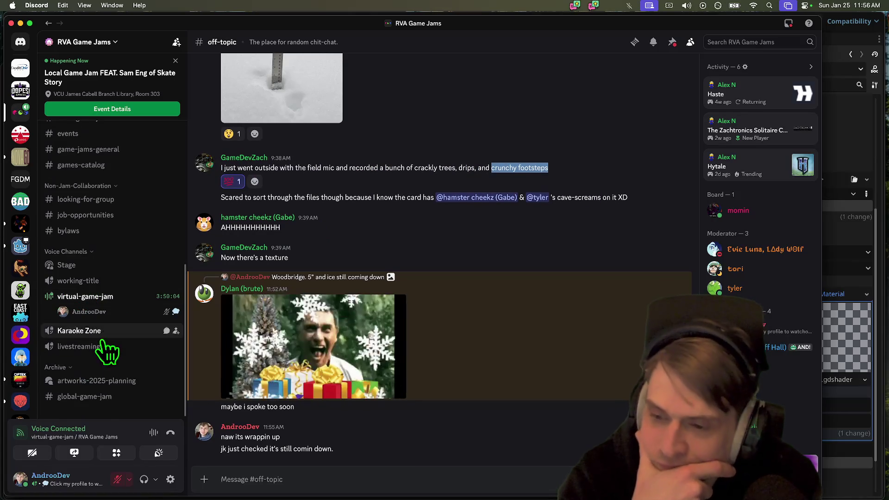
{"action": "left_click", "coordinate": [176, 312]}
{"action": "key", "text": "Escape"}
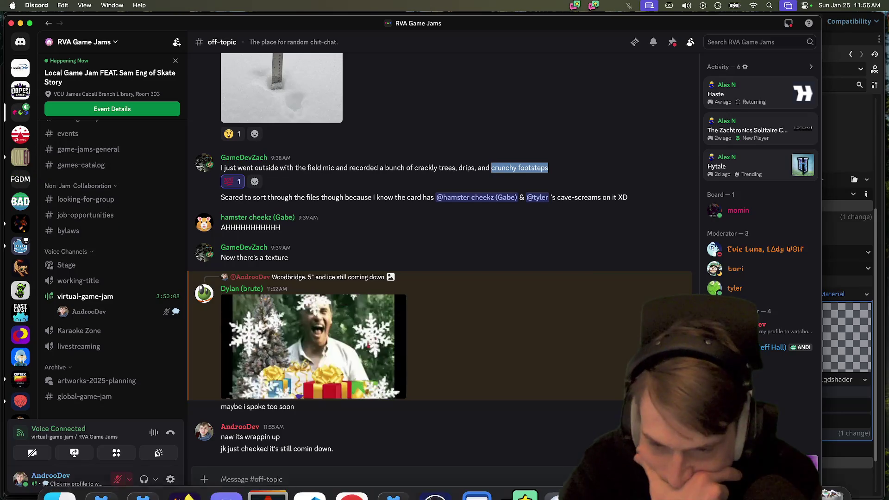
{"action": "left_click_drag", "start_coordinate": [493, 433], "coordinate": [498, 460]}
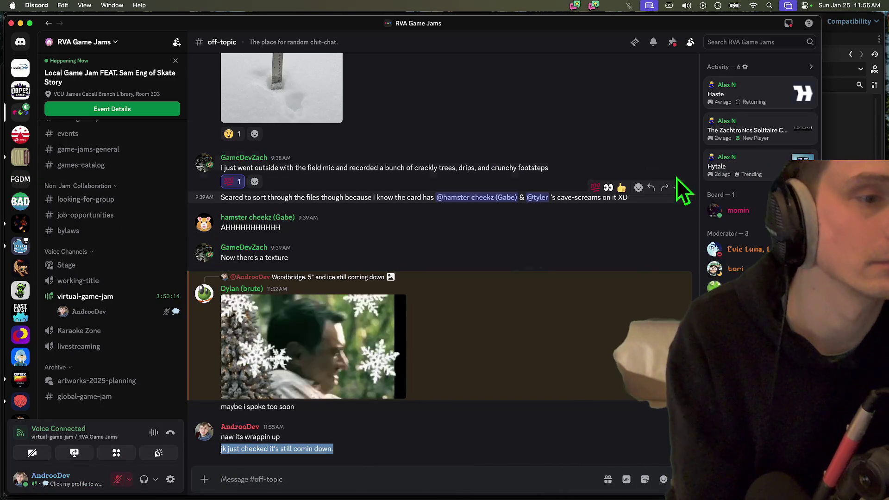
{"action": "mouse_move", "coordinate": [780, 138]}
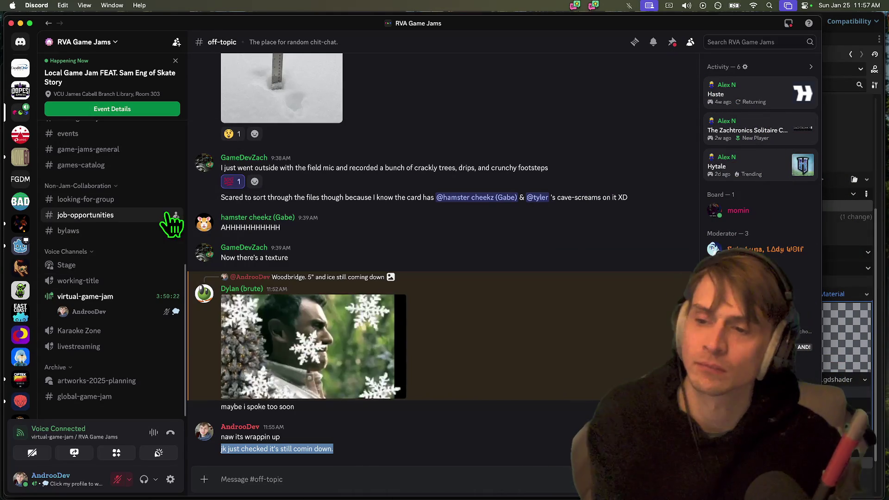
{"action": "left_click", "coordinate": [190, 493]}
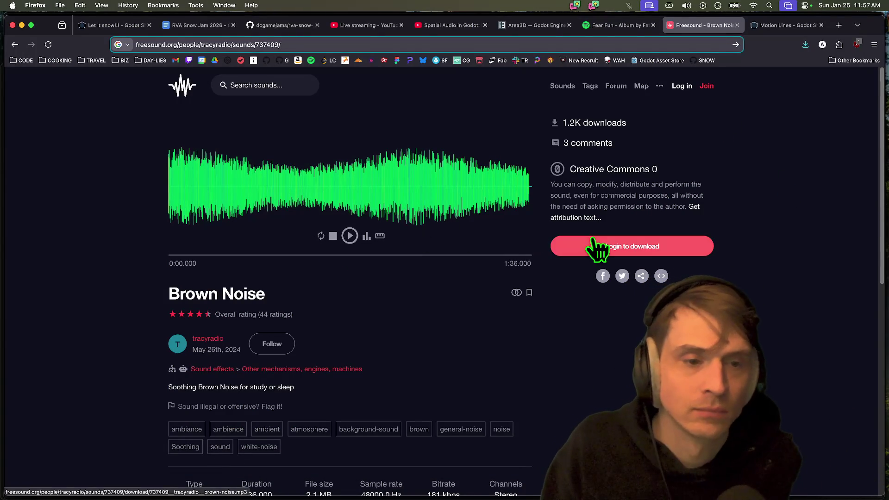
Step: Try downloading the Brown Noise sound, then open the Freesound sign-up form
{"action": "left_click", "coordinate": [688, 89]}
{"action": "key", "text": "super+bracketleft"}
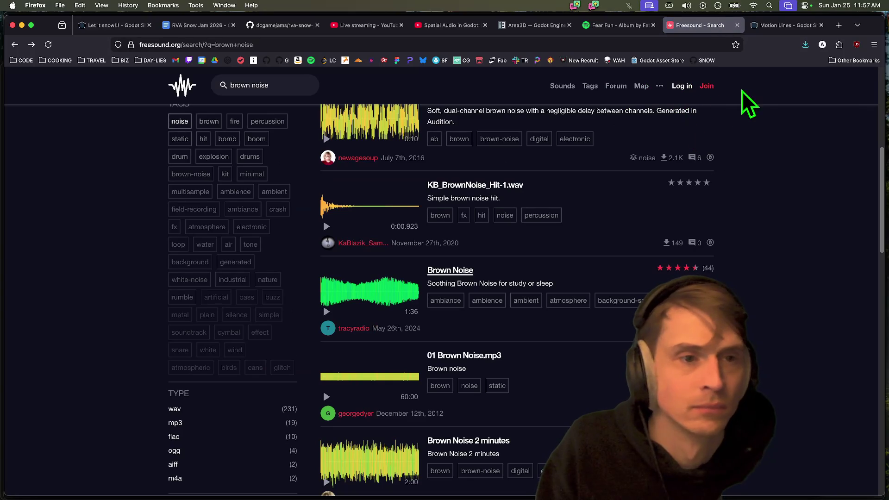
{"action": "left_click", "coordinate": [707, 88]}
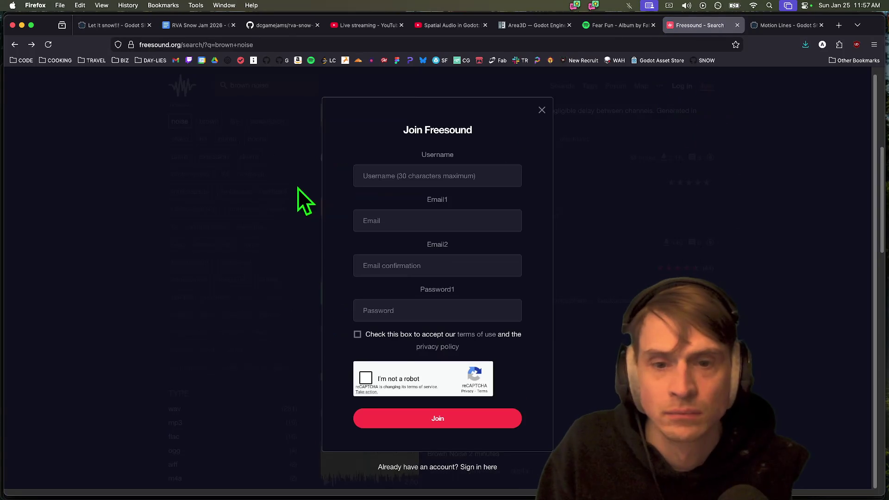
Step: Enter a username and the email address in both email fields of the sign-up form
{"action": "left_click", "coordinate": [437, 175]}
{"action": "left_click", "coordinate": [441, 176]}
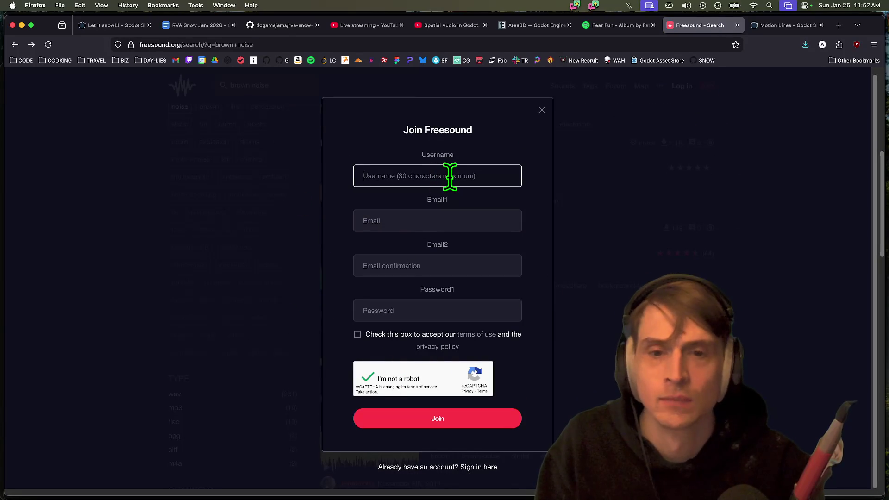
{"action": "type", "text": "freez"}
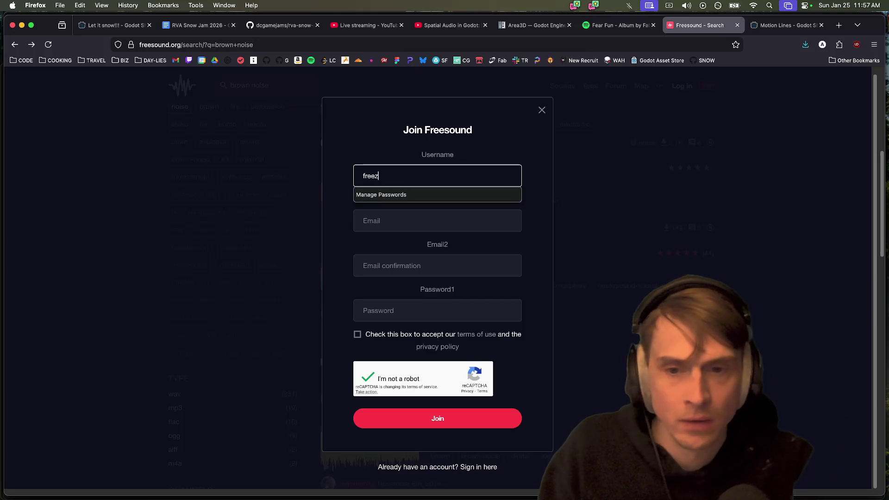
{"action": "type", "text": "nd"}
{"action": "key", "text": "Tab"}
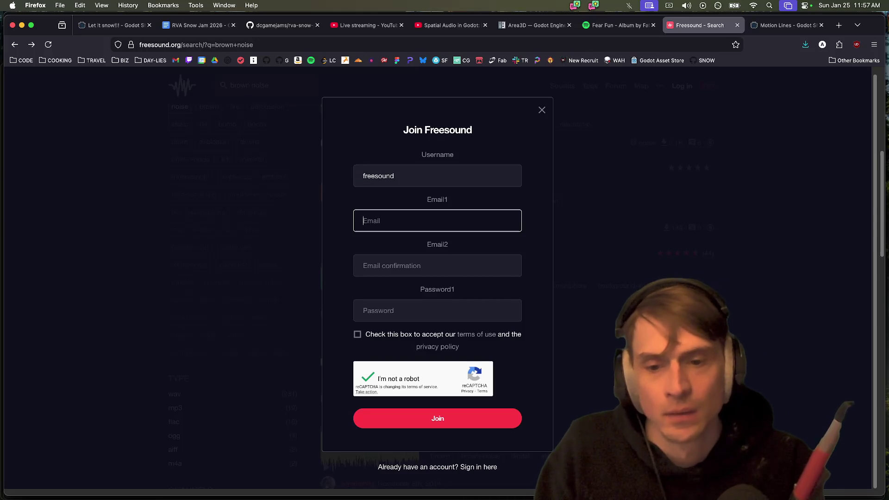
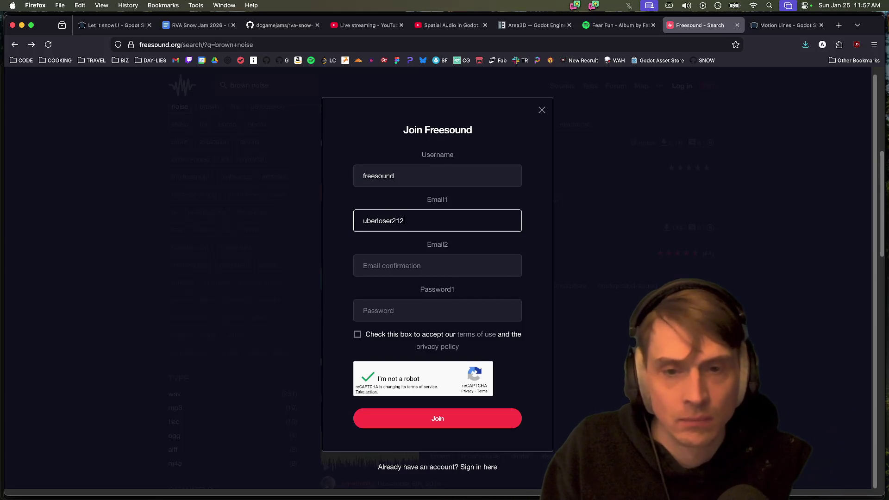
{"action": "key", "text": "ctrl+a"}
{"action": "key", "text": "ctrl+c"}
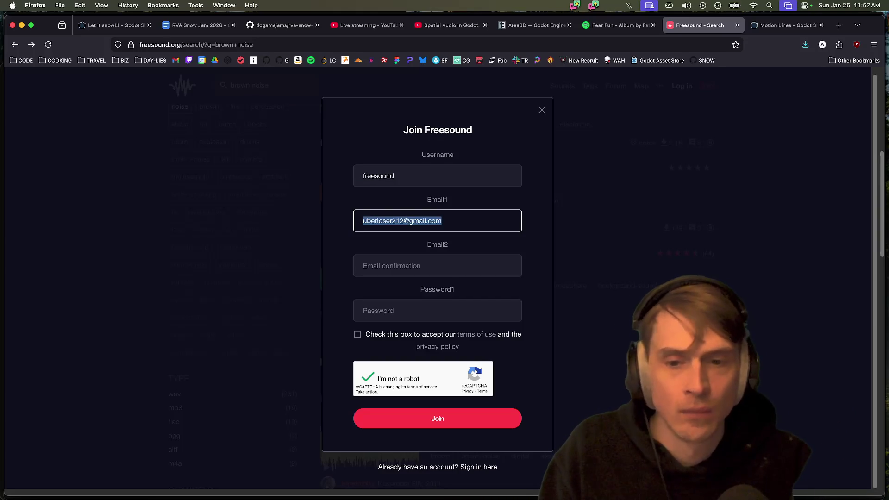
{"action": "key", "text": "Tab"}
{"action": "key", "text": "ctrl+v"}
{"action": "left_click", "coordinate": [407, 179]}
{"action": "key", "text": "super+a"}
{"action": "key", "text": "BackSpace"}
{"action": "type", "text": "and"}
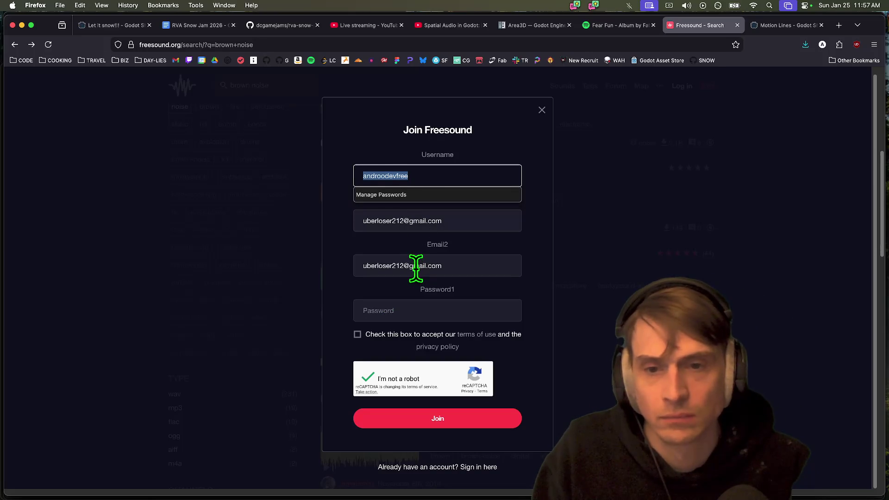
Step: Use a generated password, accept the terms, submit the sign-up, save the login, and start entering gmail.com
{"action": "left_click", "coordinate": [413, 308]}
{"action": "left_click", "coordinate": [422, 327]}
{"action": "left_click", "coordinate": [428, 341]}
{"action": "left_click", "coordinate": [445, 421]}
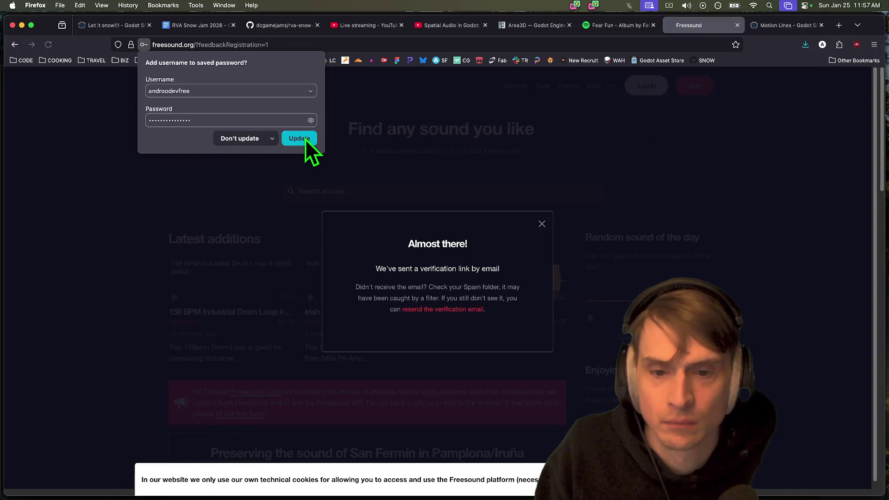
{"action": "left_click", "coordinate": [302, 139]}
{"action": "key", "text": "super+t"}
{"action": "type", "text": "gmail.com/"}
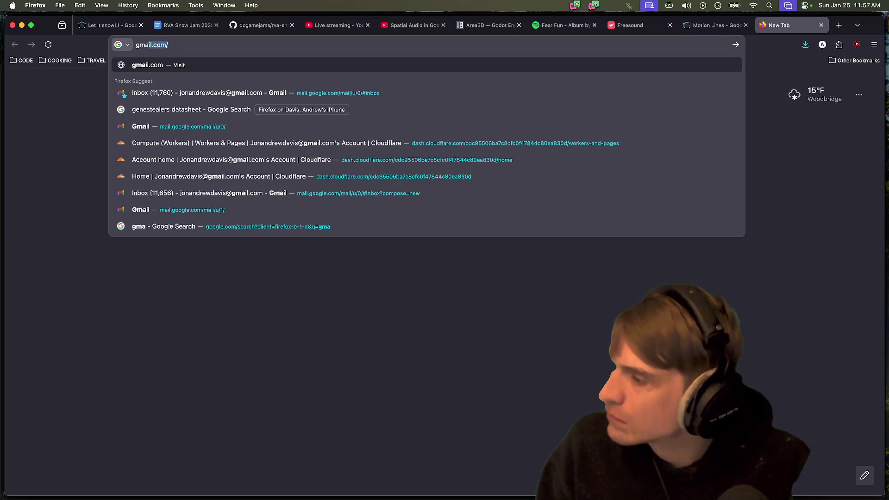
Step: Switch from Firefox to the Godot editor showing global.gd
{"action": "key", "text": "super+Tab"}
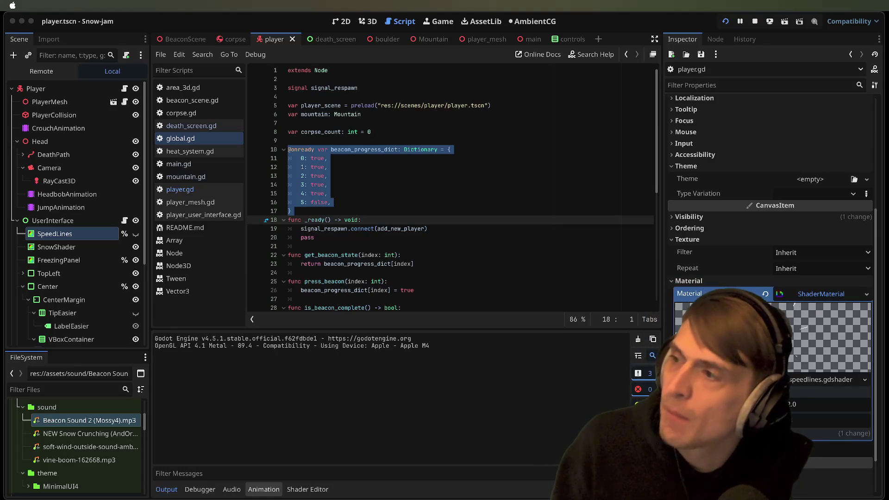
Step: Open player.gd scrolled to its top, then return to Godot to import the downloaded brown-noise sound
{"action": "left_click", "coordinate": [539, 483]}
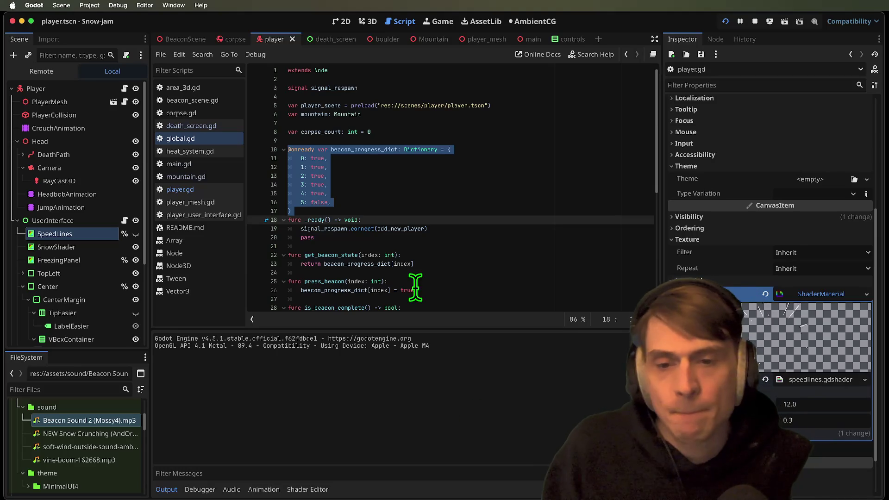
{"action": "left_click", "coordinate": [124, 89]}
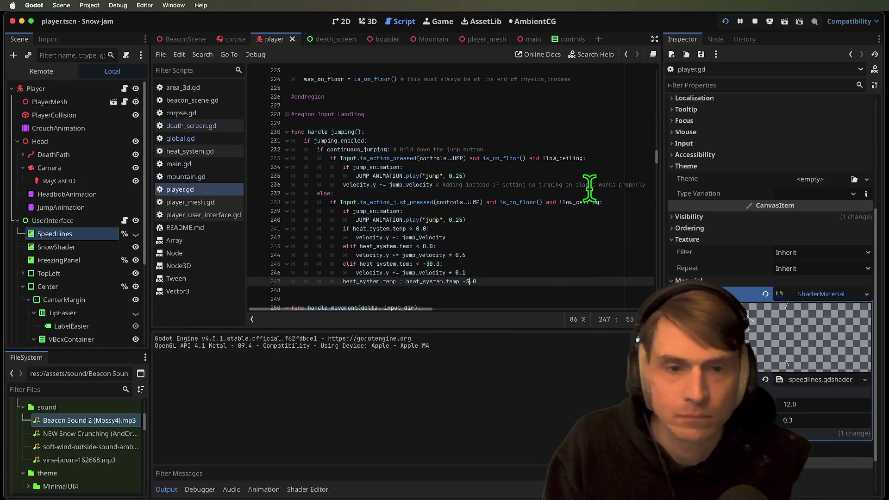
{"action": "left_click_drag", "start_coordinate": [655, 162], "coordinate": [654, 71]}
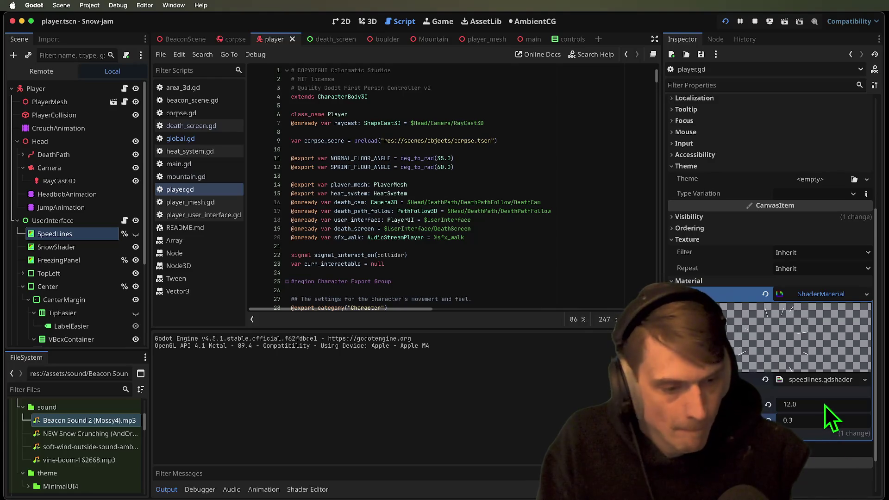
{"action": "mouse_move", "coordinate": [824, 404]}
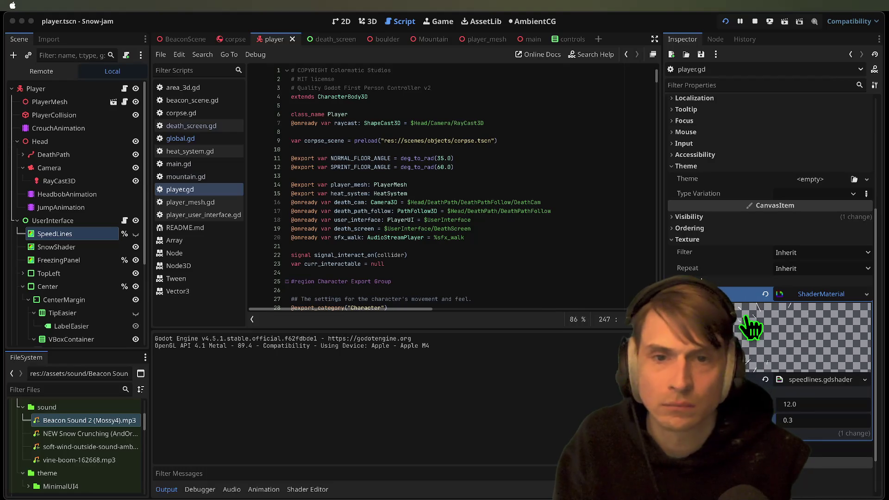
{"action": "left_click", "coordinate": [388, 468]}
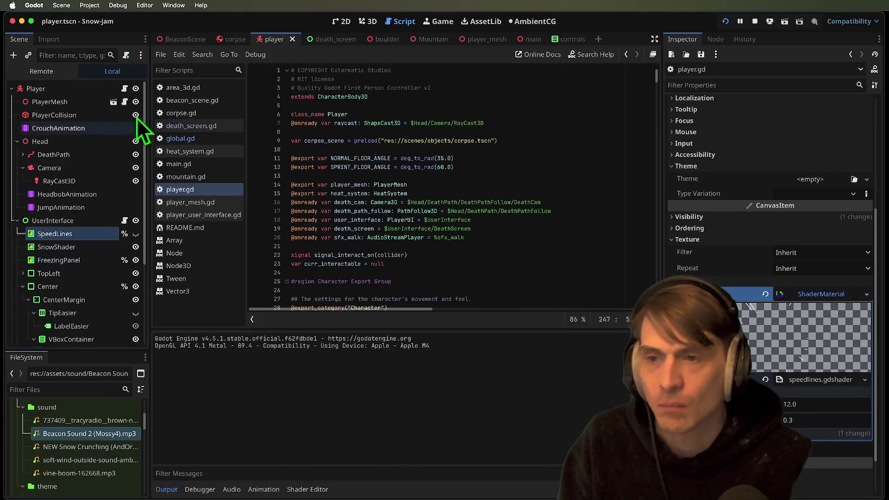
Step: Quick-load the brown-noise mp3 as the stream of main.tscn's AudioStreamPlayer
{"action": "left_click", "coordinate": [534, 45]}
{"action": "left_click", "coordinate": [21, 119]}
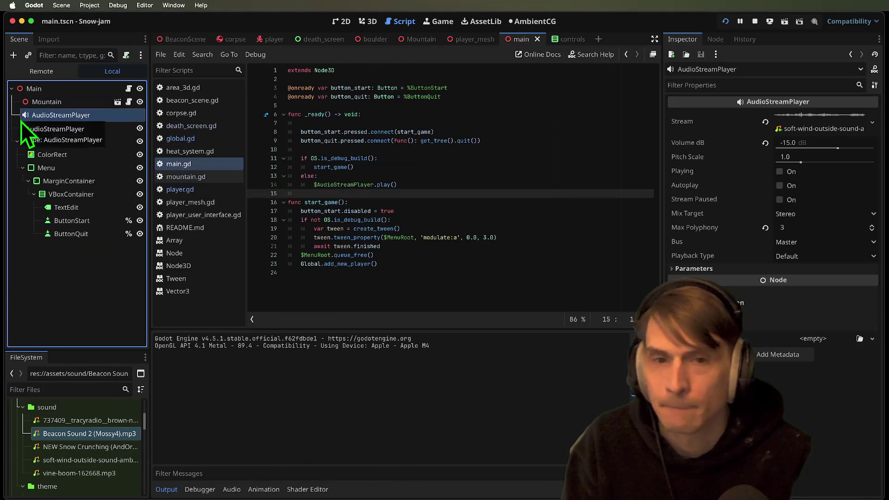
{"action": "left_click", "coordinate": [871, 122]}
{"action": "left_click", "coordinate": [844, 297]}
{"action": "key", "text": "Down"}
{"action": "key", "text": "Down"}
{"action": "key", "text": "Up"}
{"action": "key", "text": "Up"}
{"action": "key", "text": "Down"}
{"action": "key", "text": "Down"}
{"action": "key", "text": "Down"}
{"action": "key", "text": "Down"}
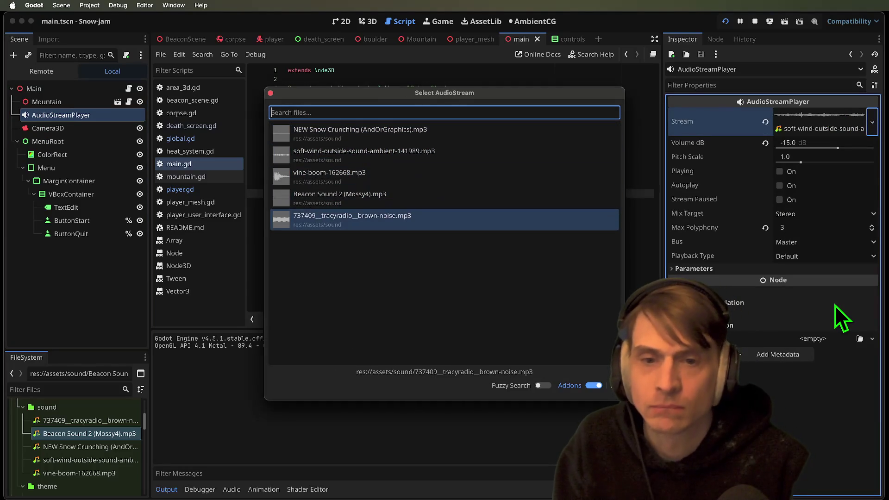
{"action": "key", "text": "Return"}
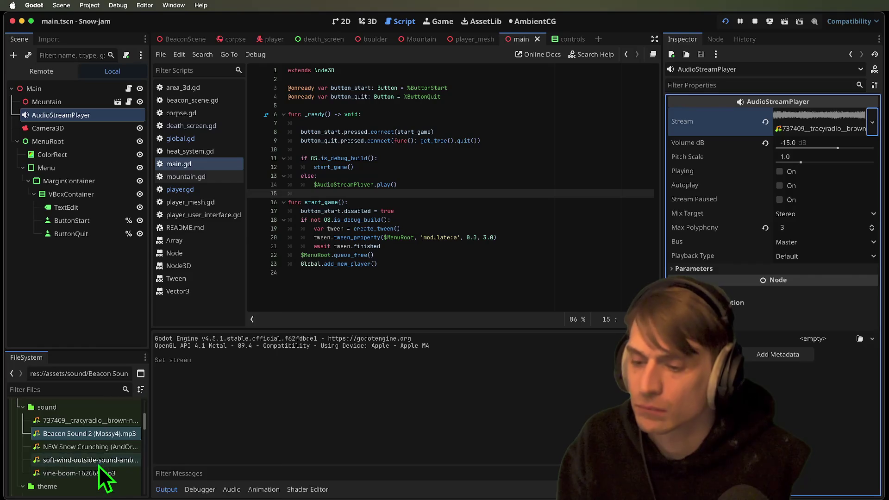
Step: Delete the soft-wind ambient mp3 from the project and stop the running playtest
{"action": "right_click", "coordinate": [98, 464]}
{"action": "left_click", "coordinate": [125, 420]}
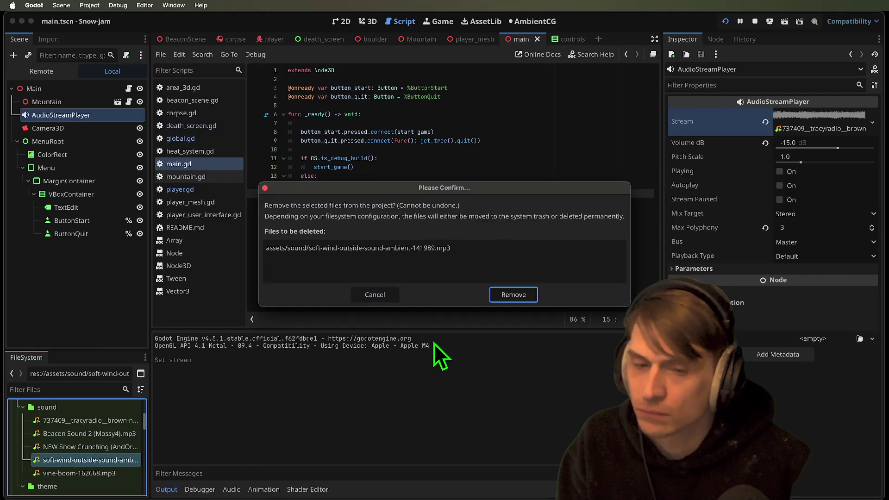
{"action": "left_click", "coordinate": [496, 301]}
{"action": "left_click", "coordinate": [502, 255]}
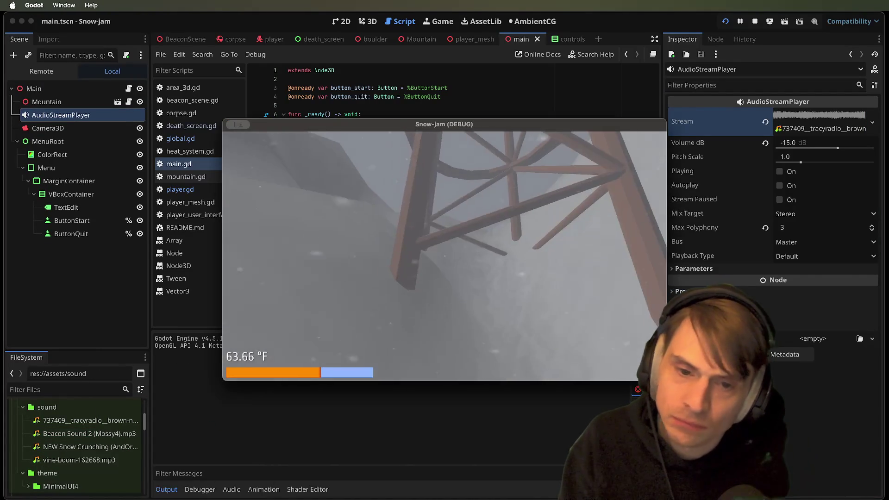
{"action": "key", "text": "super+q"}
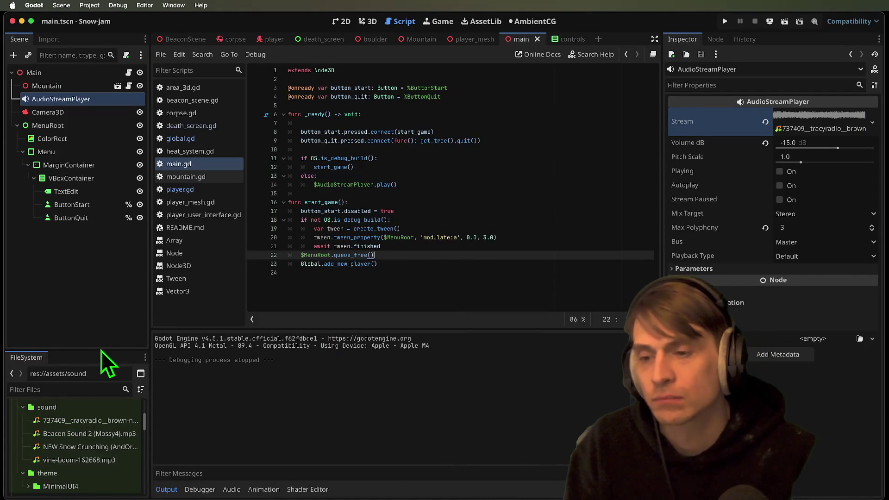
{"action": "left_click_drag", "start_coordinate": [99, 350], "coordinate": [99, 295]}
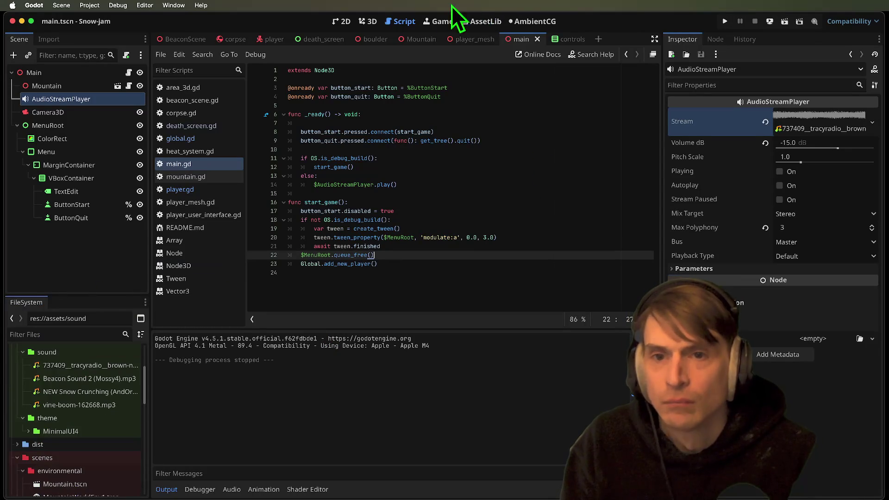
Step: Review press_beacon and beacon_num in beacon_scene.gd, save the scene, and switch to the 3D view
{"action": "left_click", "coordinate": [206, 104]}
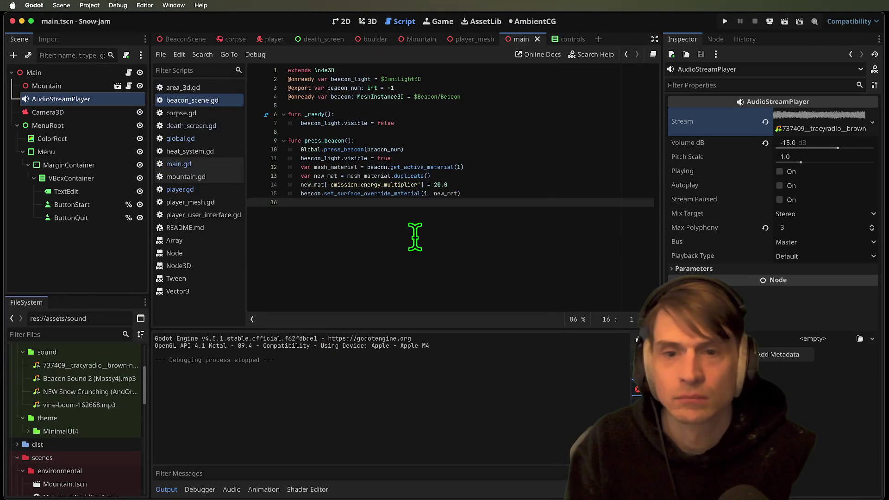
{"action": "left_click", "coordinate": [502, 149]}
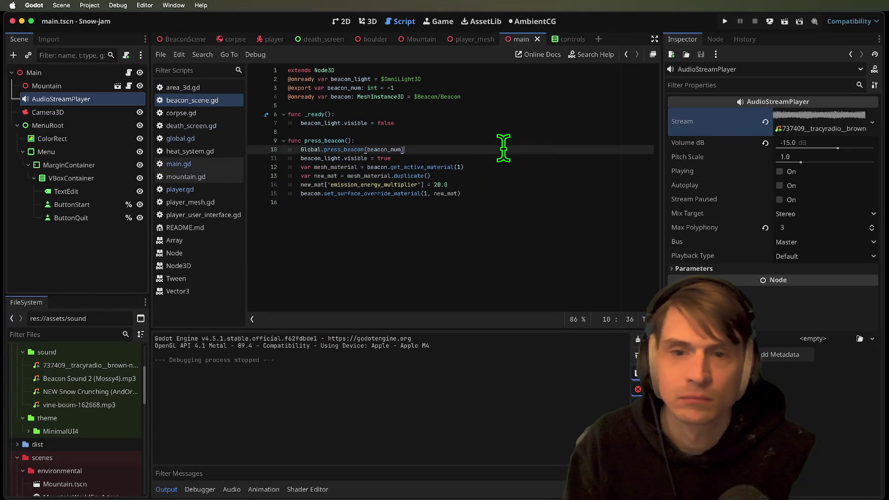
{"action": "left_click", "coordinate": [581, 258]}
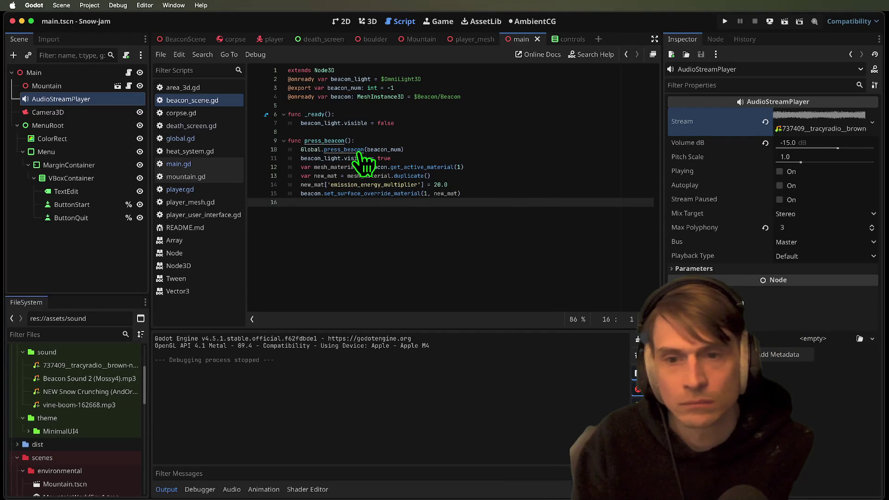
{"action": "key", "text": "super"}
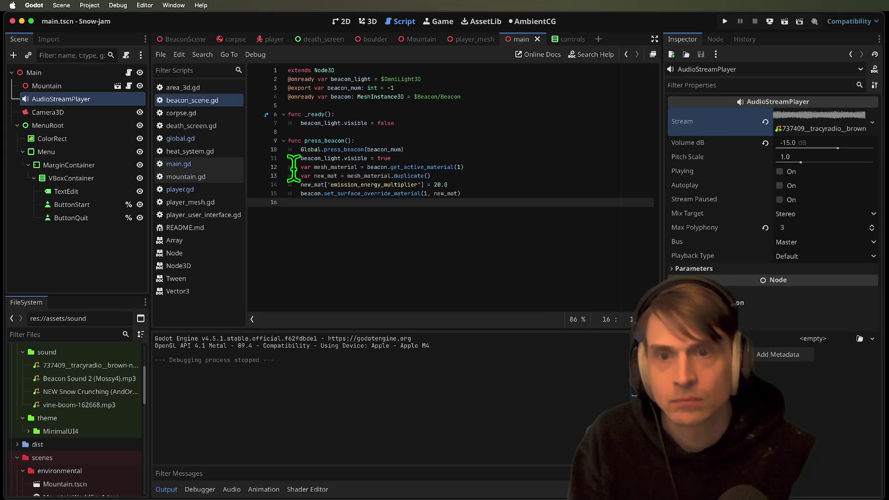
{"action": "double_click", "coordinate": [342, 88]}
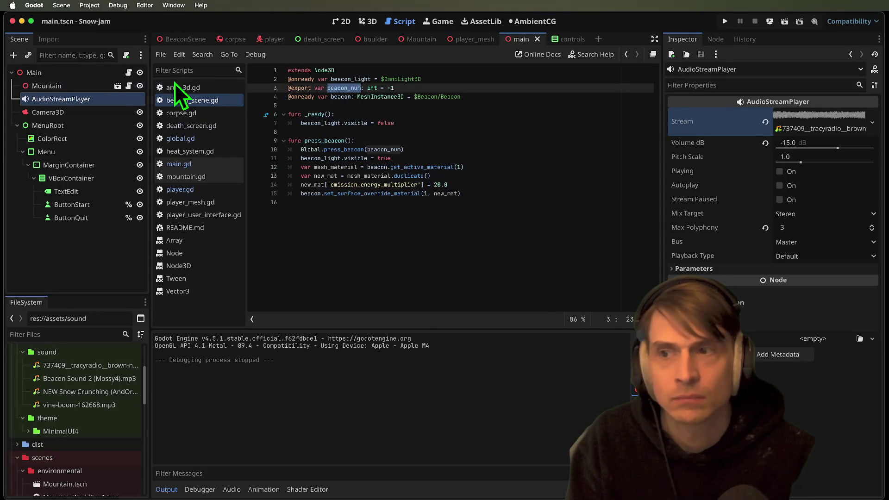
{"action": "left_click", "coordinate": [408, 262]}
{"action": "key", "text": "super+s"}
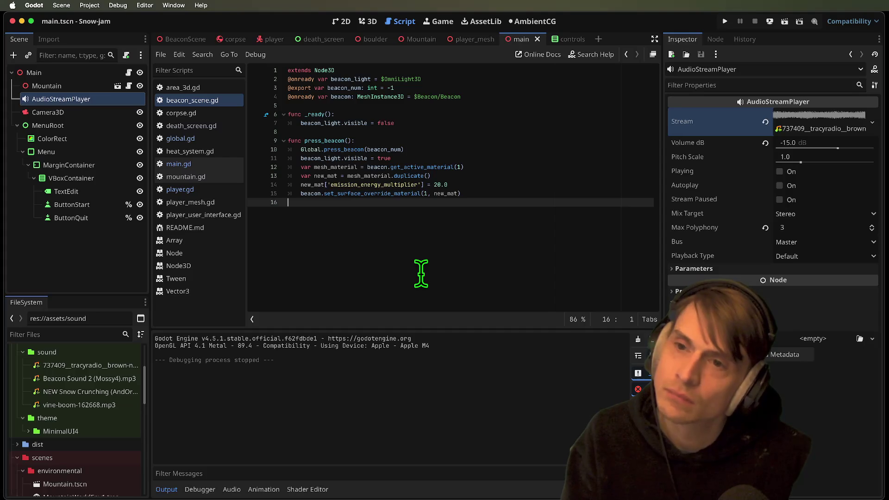
{"action": "double_click", "coordinate": [349, 88]}
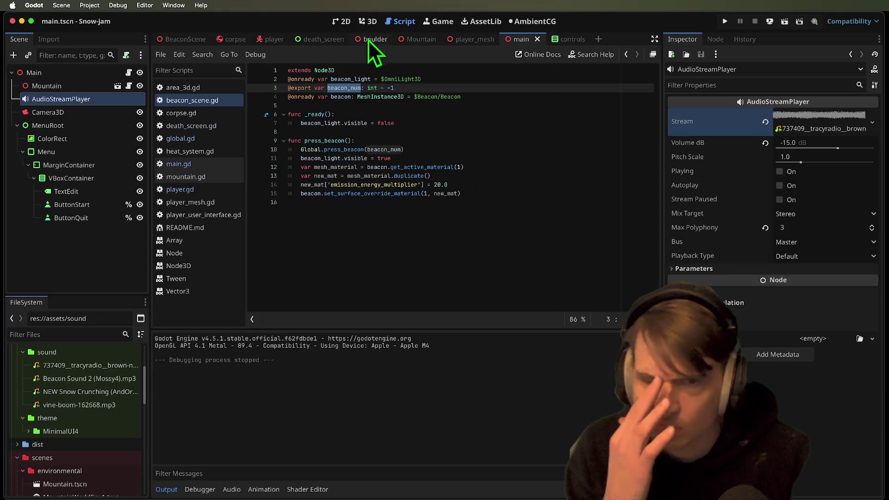
{"action": "left_click", "coordinate": [369, 23]}
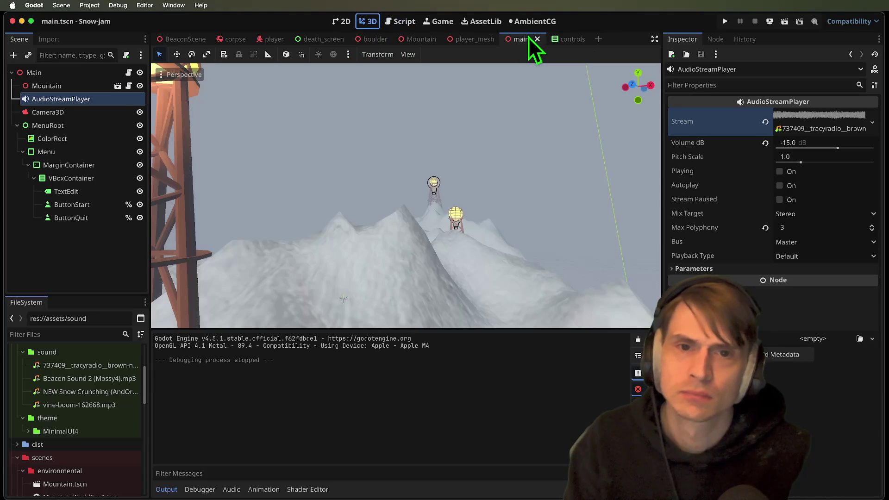
Step: Open BeaconScene, select the BeaconControlRoot node, and return to its script
{"action": "left_click", "coordinate": [171, 41]}
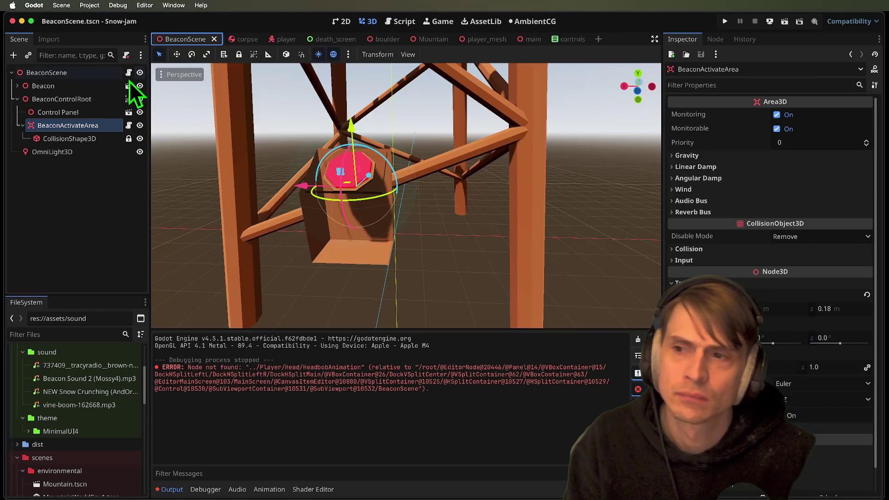
{"action": "left_click", "coordinate": [85, 99]}
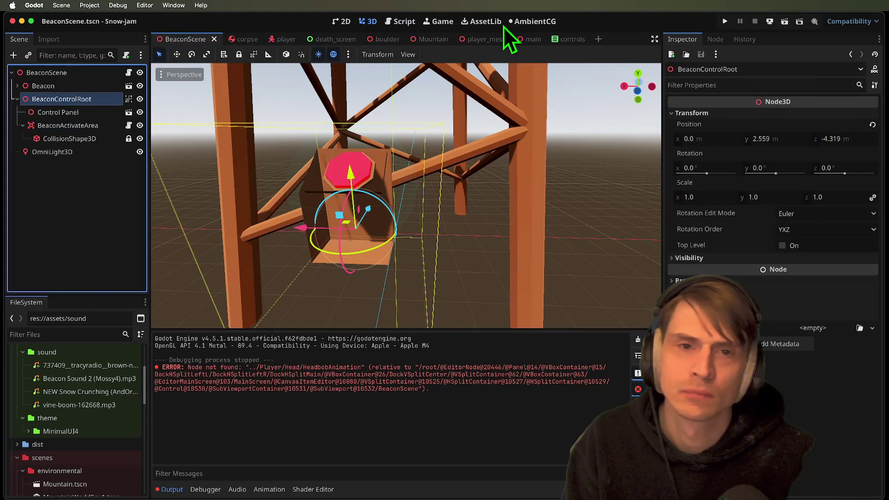
{"action": "left_click", "coordinate": [399, 22]}
Step: Check press_beacon's definition in global.gd, then return to the Global.press_beacon line in beacon_scene.gd
{"action": "double_click", "coordinate": [384, 150]}
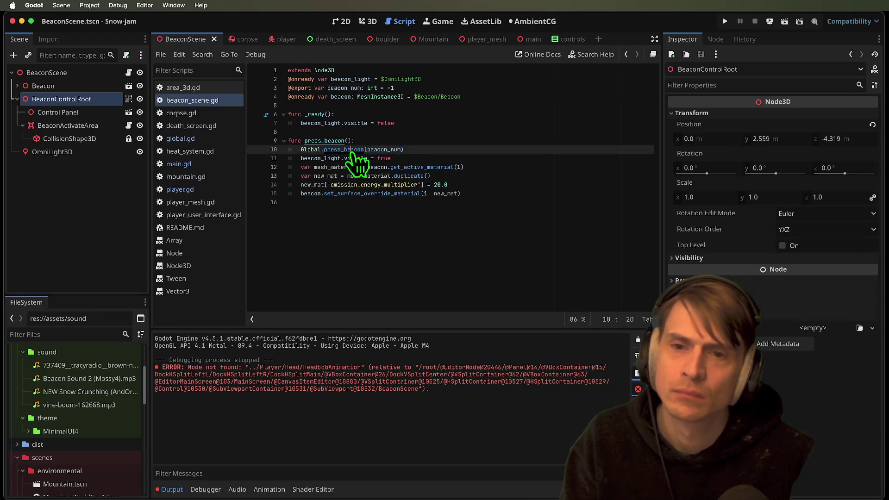
{"action": "left_click", "coordinate": [347, 149], "text": "ctrl"}
{"action": "scroll", "coordinate": [538, 183], "scroll_direction": "up", "scroll_amount": 4}
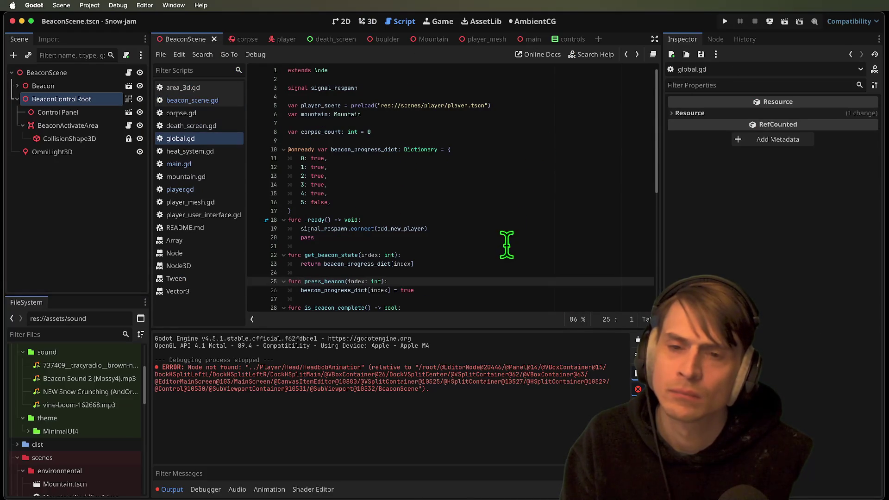
{"action": "key", "text": "alt+Left"}
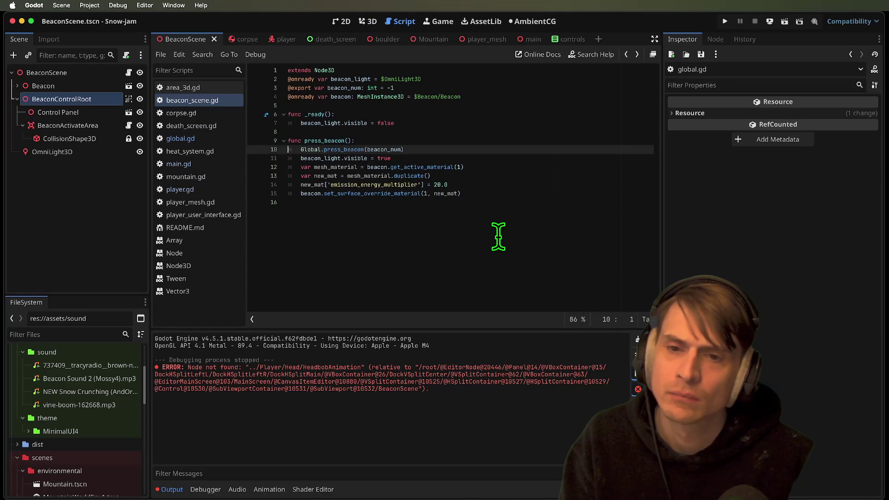
{"action": "left_click", "coordinate": [498, 236]}
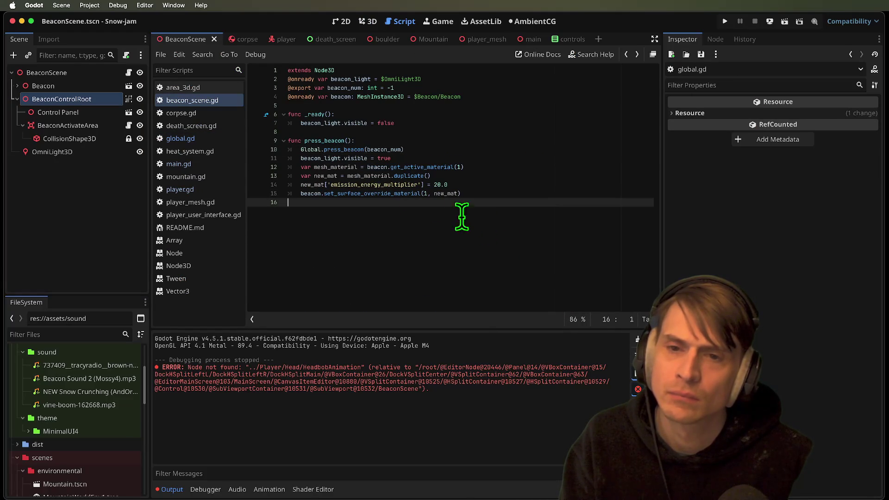
{"action": "double_click", "coordinate": [339, 149]}
{"action": "left_click", "coordinate": [349, 97]}
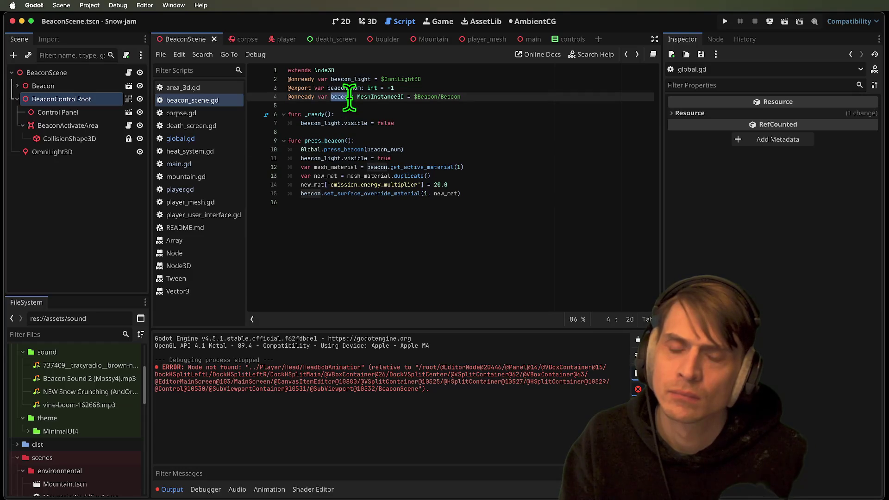
{"action": "left_click", "coordinate": [416, 222]}
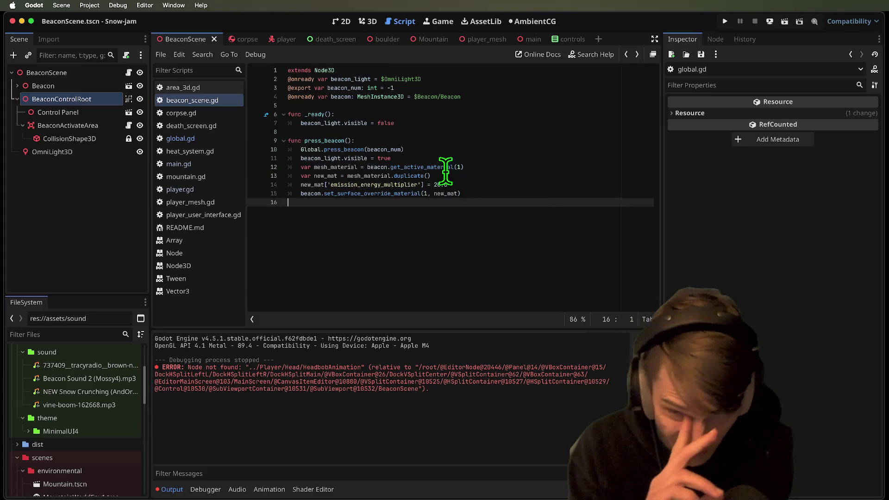
{"action": "left_click", "coordinate": [445, 149]}
Step: Remove a stray blank line and start an 'if Global.beac…' condition below the press_beacon body
{"action": "key", "text": "Up"}
{"action": "key", "text": "Return"}
{"action": "type", "text": "if Gl"}
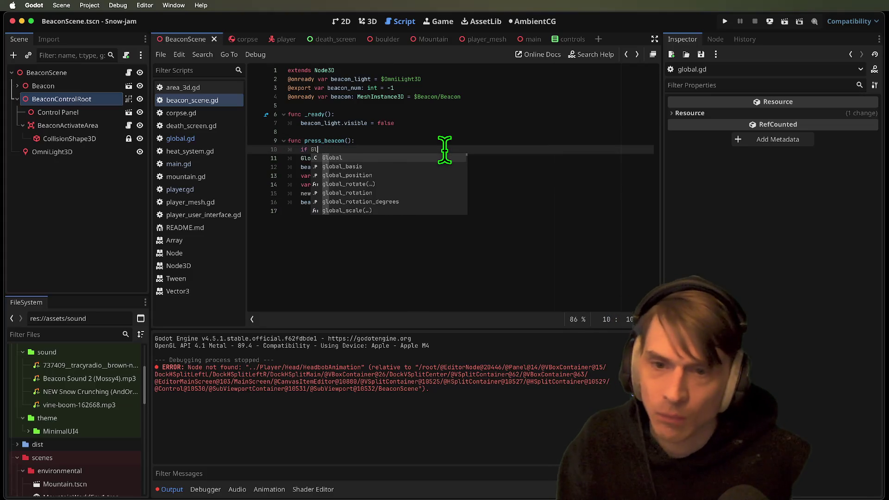
{"action": "key", "text": "BackSpace"}
{"action": "key", "text": "BackSpace"}
{"action": "key", "text": "BackSpace"}
{"action": "key", "text": "Escape"}
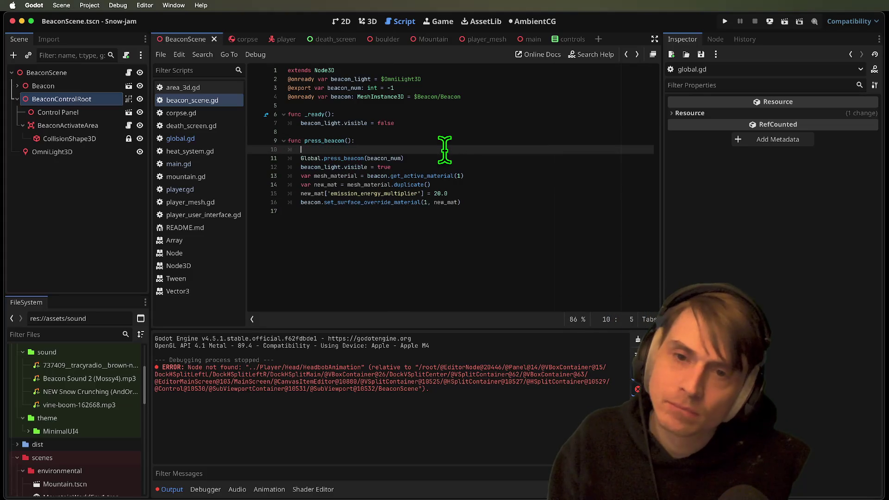
{"action": "type", "text": "G"}
{"action": "key", "text": "Escape"}
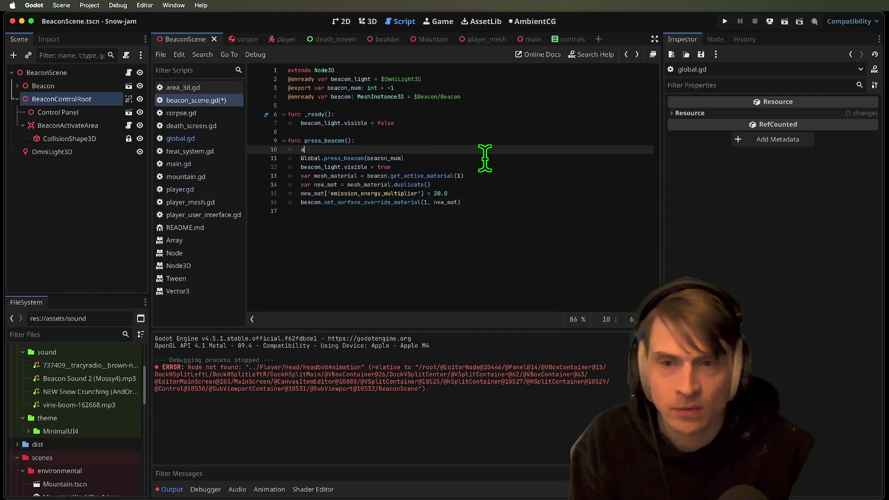
{"action": "key", "text": "super+shift+k"}
{"action": "key", "text": "Down"}
{"action": "key", "text": "Down"}
{"action": "key", "text": "Down"}
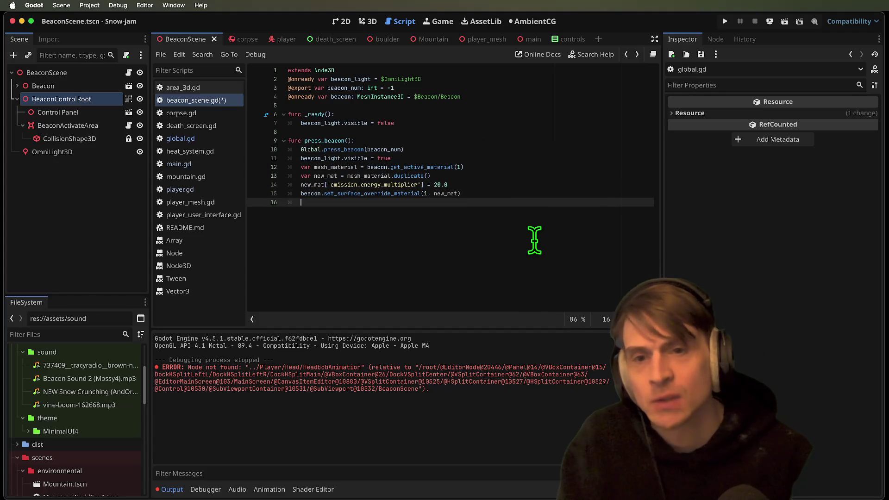
{"action": "key", "text": "Return"}
{"action": "type", "text": "if Global"}
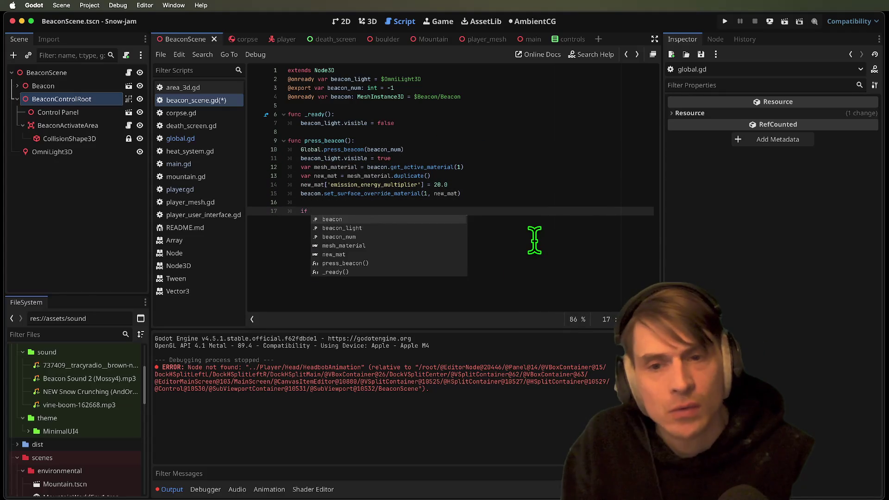
{"action": "type", "text": ".beac"}
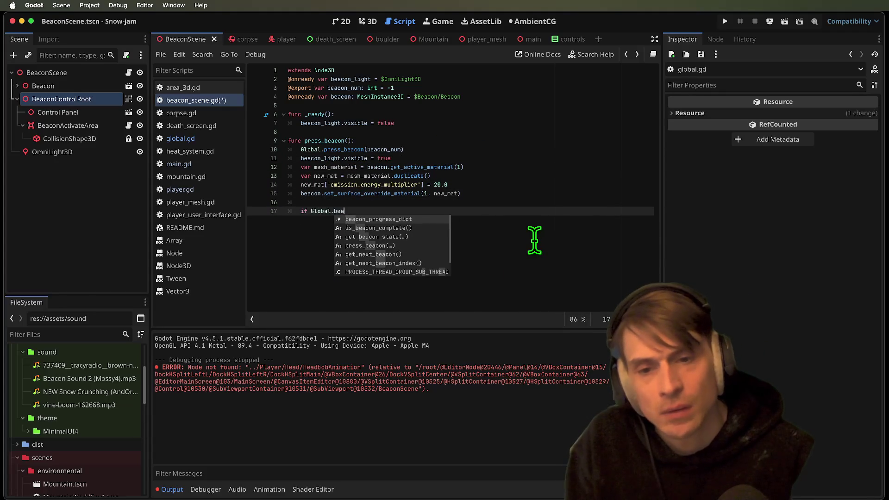
{"action": "key", "text": "BackSpace"}
{"action": "key", "text": "BackSpace"}
{"action": "key", "text": "BackSpace"}
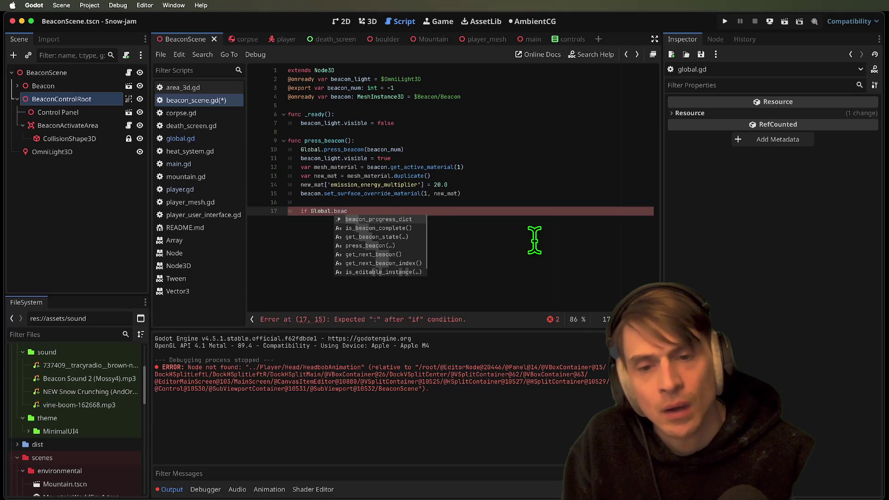
{"action": "key", "text": "Escape"}
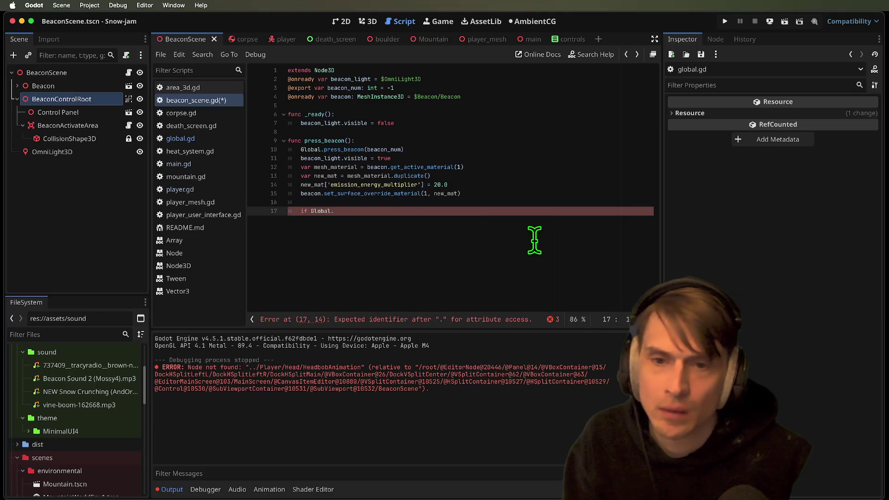
Step: Check the argument name, then complete 'if Global.beacon_progress_dict[beacon_num] == false:'
{"action": "left_click", "coordinate": [379, 149]}
{"action": "double_click", "coordinate": [379, 149]}
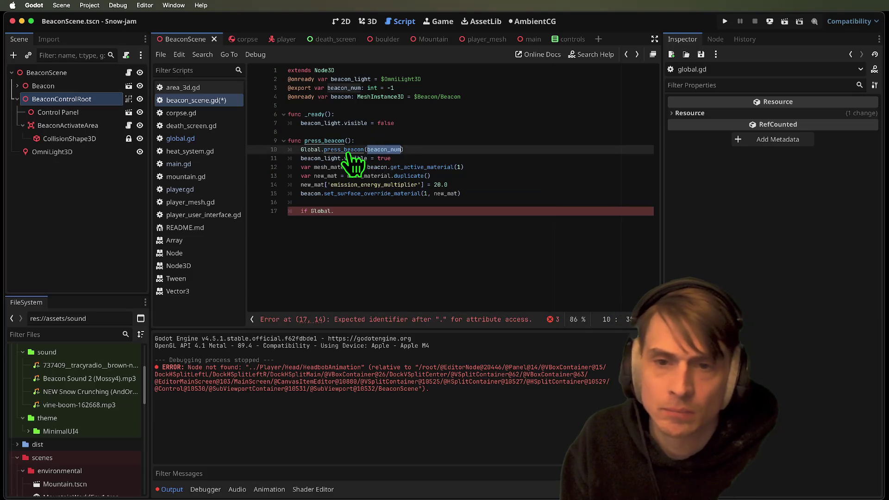
{"action": "left_click", "coordinate": [401, 212]}
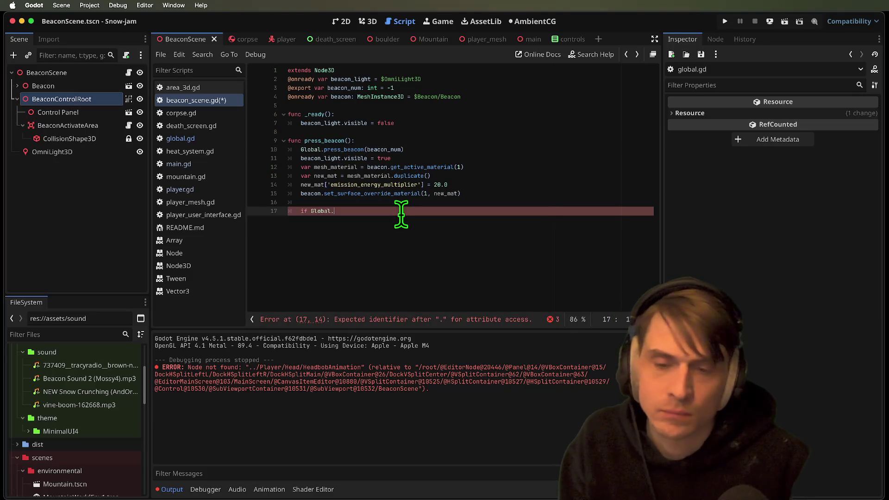
{"action": "type", "text": "con"}
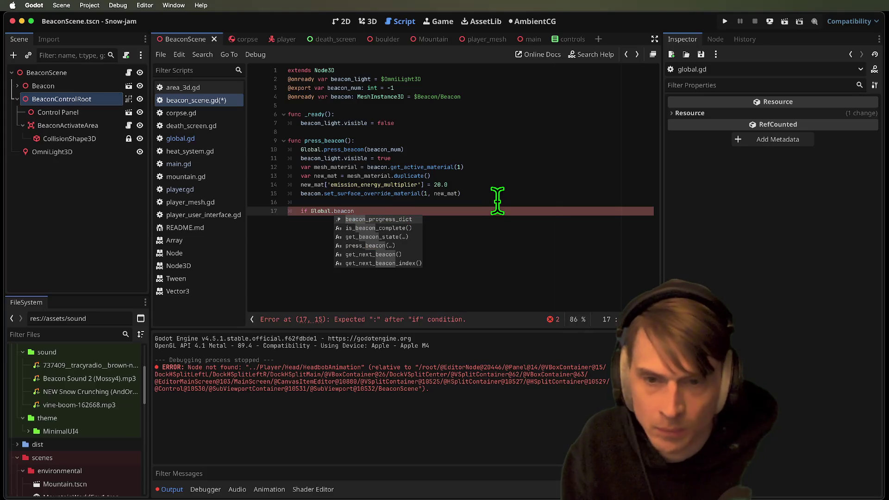
{"action": "key", "text": "Return"}
{"action": "type", "text": "[beacon_num]"}
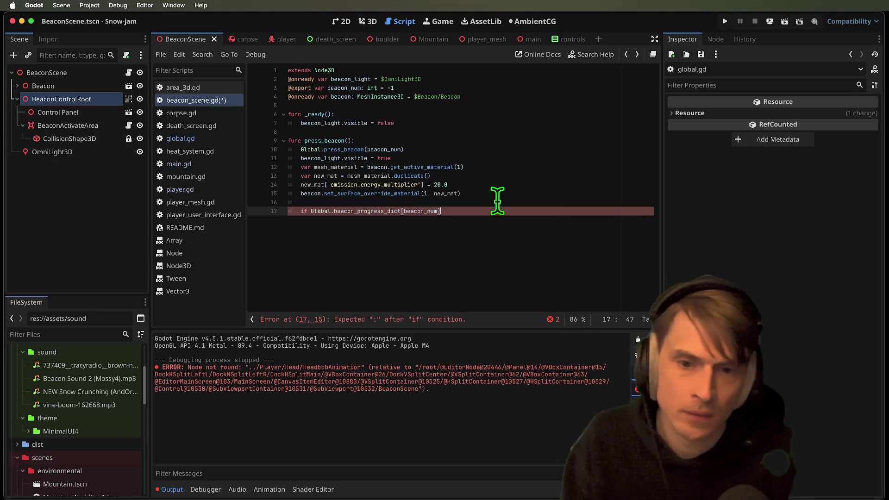
{"action": "type", "text": "."}
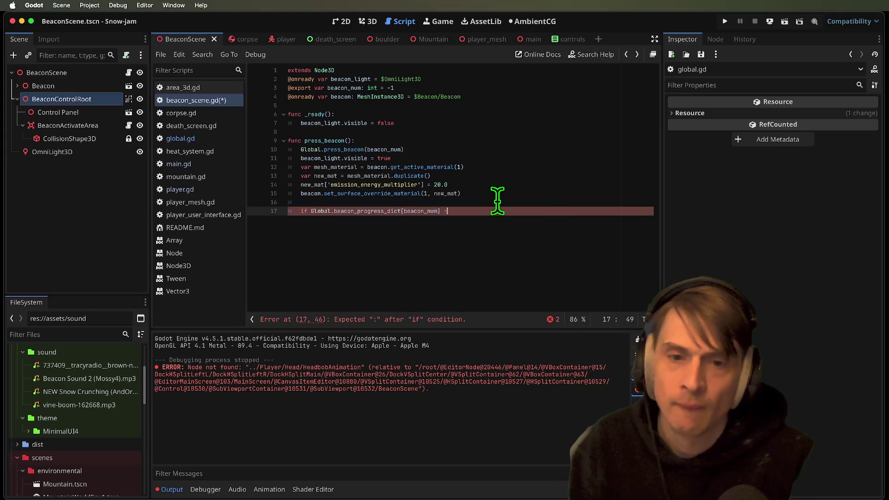
{"action": "type", "text": "= false:"}
{"action": "key", "text": "Return"}
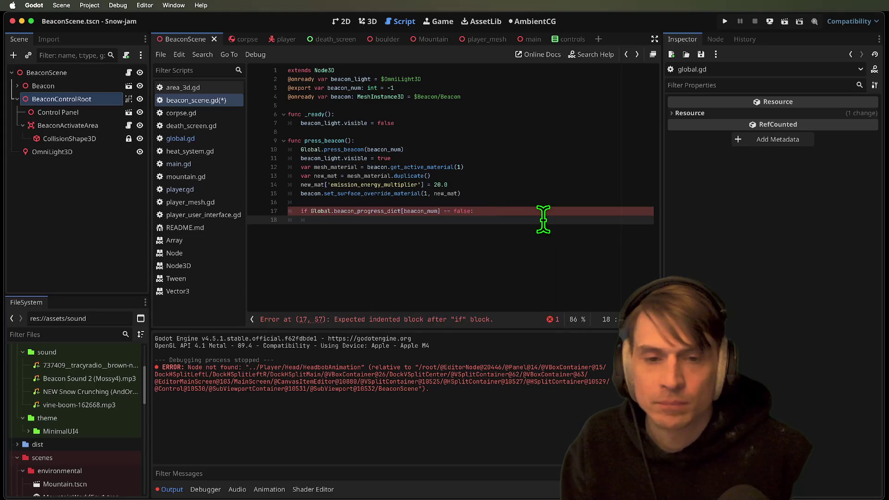
Step: Move the condition line to the top of press_beacon
{"action": "key", "text": "BackSpace"}
{"action": "key", "text": "BackSpace"}
{"action": "key", "text": "BackSpace"}
{"action": "key", "text": "shift+Home"}
{"action": "key", "text": "BackSpace"}
{"action": "key", "text": "Up"}
{"action": "key", "text": "Up"}
{"action": "key", "text": "Up"}
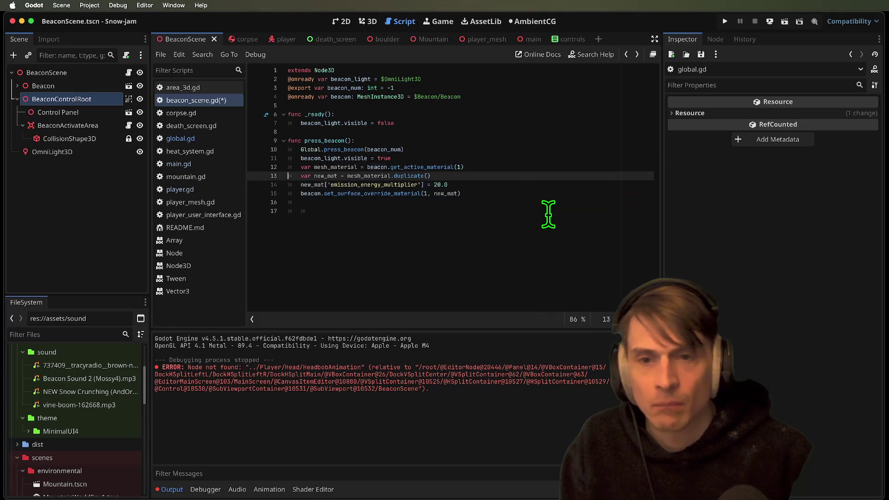
{"action": "key", "text": "Return"}
{"action": "key", "text": "Return"}
{"action": "key", "text": "Up"}
{"action": "key", "text": "Up"}
{"action": "type", "text": "if Global.beacon_progress_dict[beacon_num] == false:"}
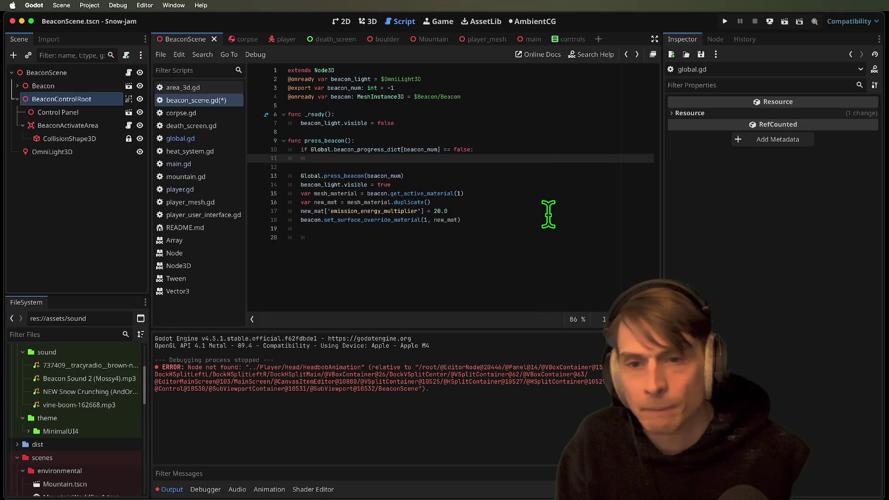
Step: Move the original function body under the condition and indent lines 12–15 into the if block
{"action": "mouse_move", "coordinate": [546, 218]}
{"action": "left_mouse_down"}
{"action": "mouse_move", "coordinate": [164, 178]}
{"action": "mouse_move", "coordinate": [164, 190]}
{"action": "left_mouse_up"}
{"action": "key", "text": "cmd+c"}
{"action": "key", "text": "BackSpace"}
{"action": "left_click", "coordinate": [362, 150]}
{"action": "key", "text": "Down"}
{"action": "key", "text": "cmd+v"}
{"action": "key", "text": "shift+Down"}
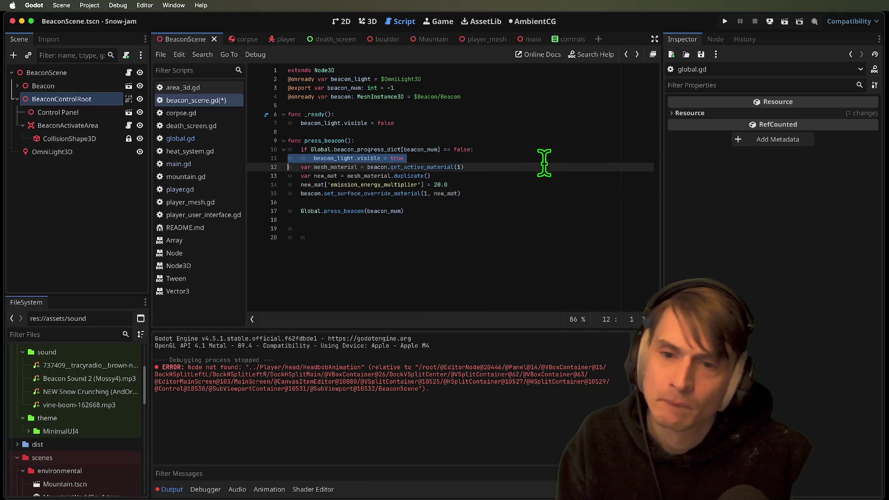
{"action": "left_click", "coordinate": [551, 174]}
{"action": "left_click_drag", "start_coordinate": [551, 167], "coordinate": [552, 192]}
{"action": "key", "text": "Tab"}
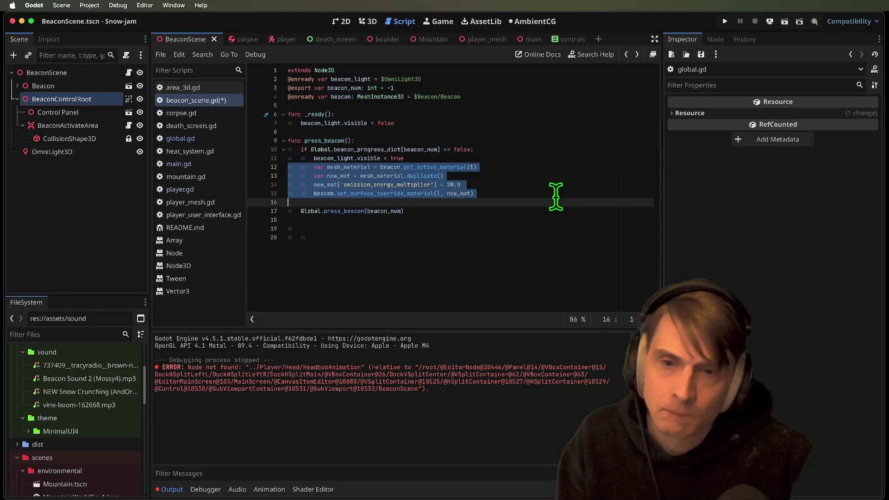
Step: Add Global.press_beacon(beacon_num) as the first line of the if block
{"action": "left_click", "coordinate": [565, 211]}
{"action": "key", "text": "Up"}
{"action": "type", "text": "Global.press_beacon(beacon_num)"}
{"action": "left_click", "coordinate": [569, 209]}
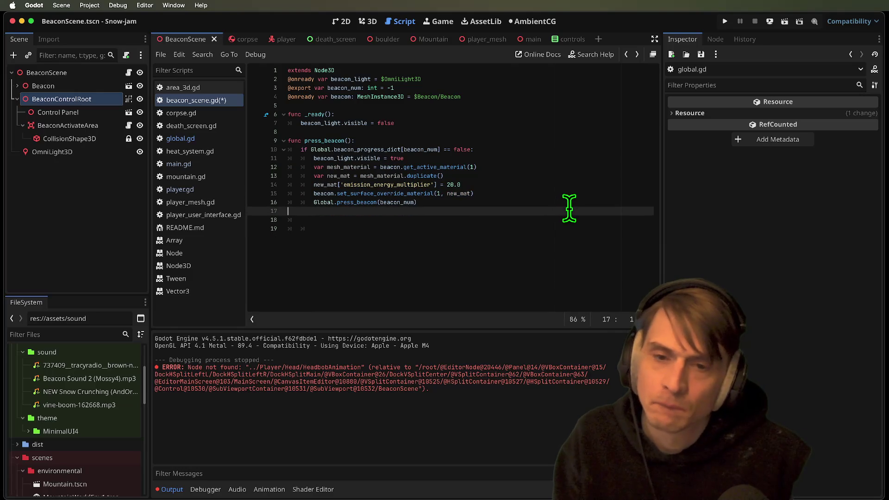
{"action": "key", "text": "BackSpace"}
{"action": "left_click", "coordinate": [544, 155]}
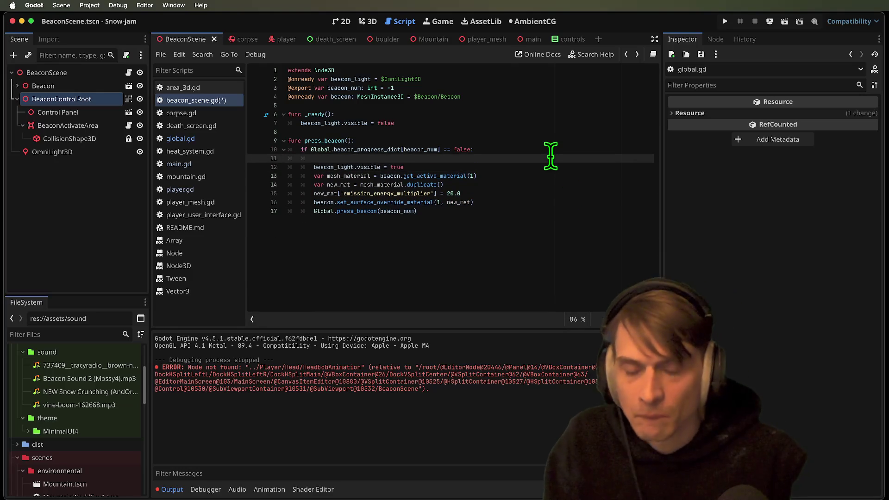
{"action": "left_click", "coordinate": [529, 202]}
{"action": "key", "text": "shift+Home"}
{"action": "key", "text": "ctrl+c"}
{"action": "key", "text": "BackSpace"}
{"action": "key", "text": "Up"}
{"action": "key", "text": "Up"}
{"action": "key", "text": "Up"}
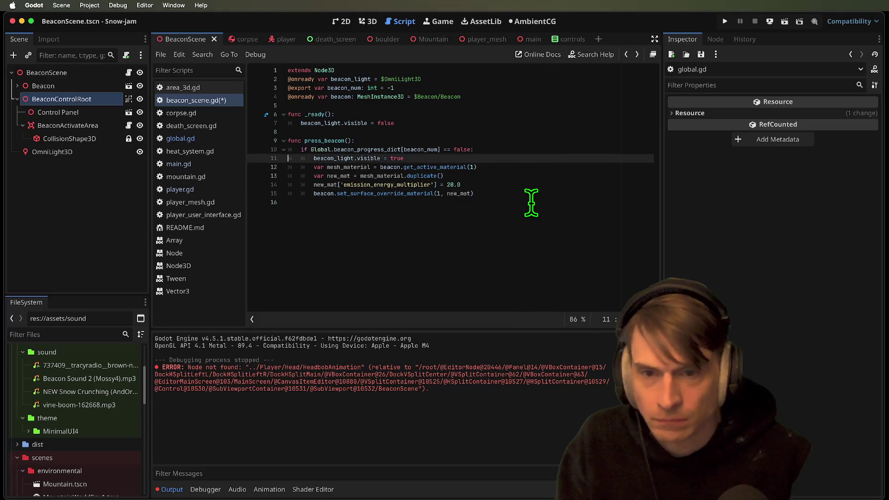
{"action": "key", "text": "ctrl+v"}
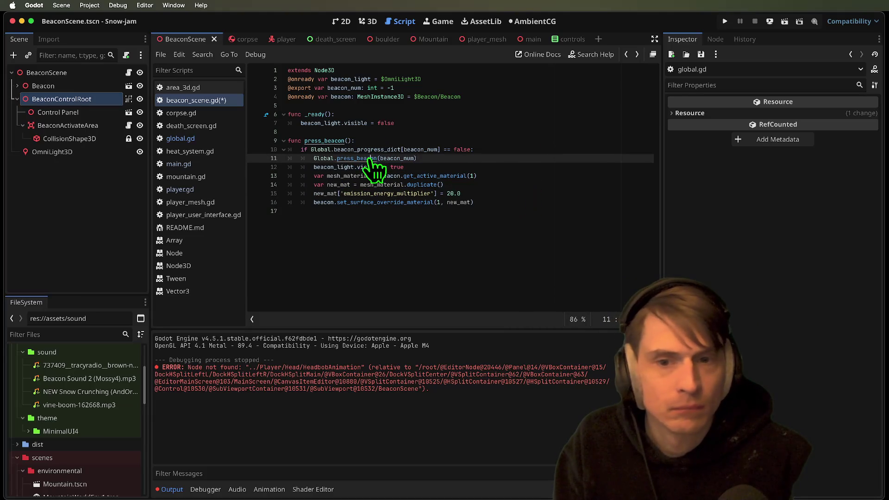
Step: Check press_beacon's definition in global.gd, then return to beacon_scene.gd and focus the scene tree
{"action": "left_click", "coordinate": [363, 159], "text": "super"}
{"action": "scroll", "coordinate": [517, 145], "scroll_direction": "up", "scroll_amount": 4}
{"action": "key", "text": "alt+Left"}
{"action": "left_click", "coordinate": [443, 221]}
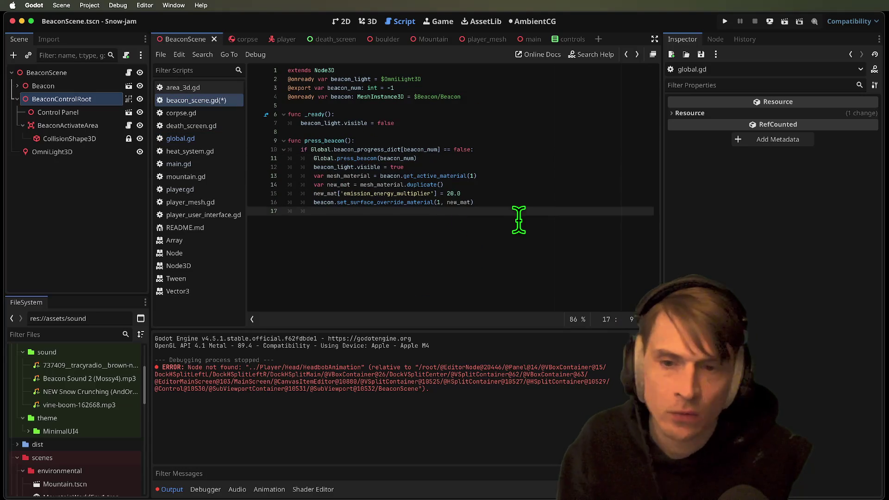
{"action": "left_click", "coordinate": [83, 187]}
{"action": "key", "text": "super+a"}
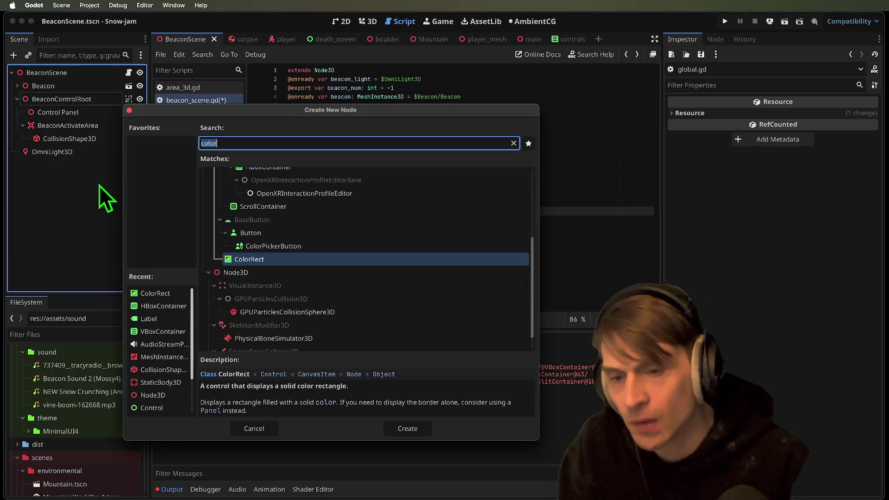
{"action": "type", "text": "3d"}
{"action": "key", "text": "super+a"}
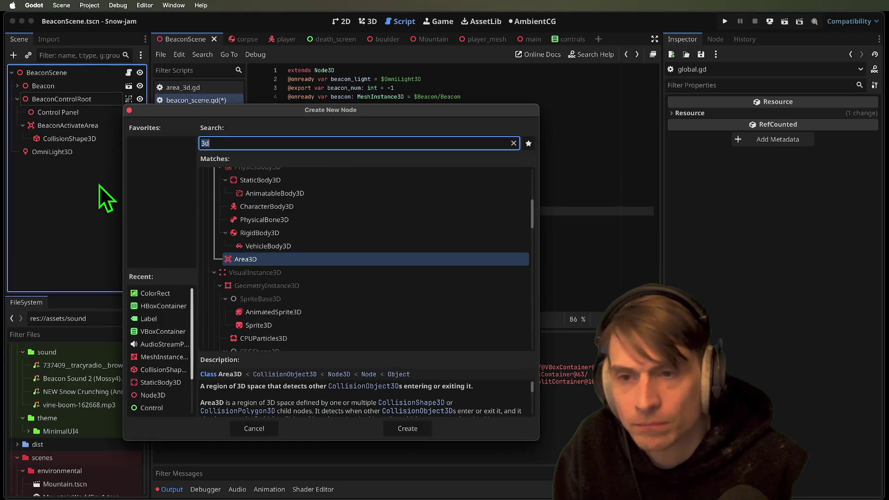
{"action": "type", "text": "sound"}
{"action": "key", "text": "Down"}
{"action": "key", "text": "Down"}
{"action": "key", "text": "Down"}
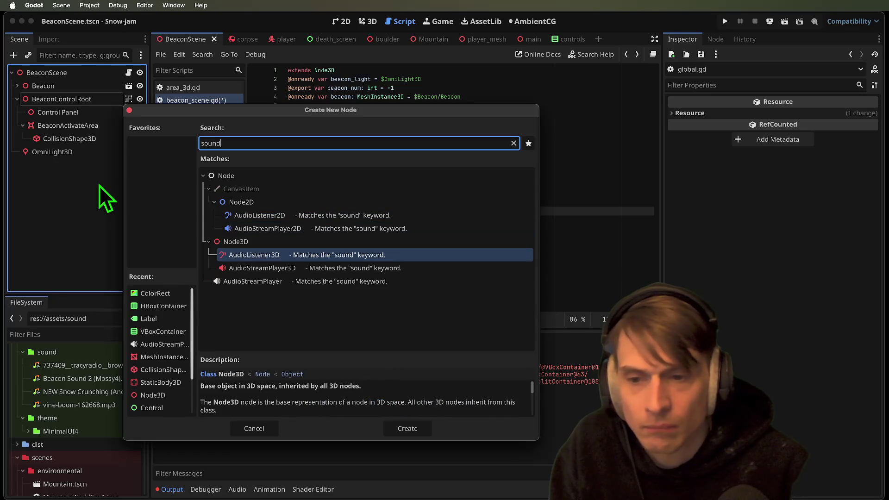
{"action": "key", "text": "Down"}
{"action": "key", "text": "Return"}
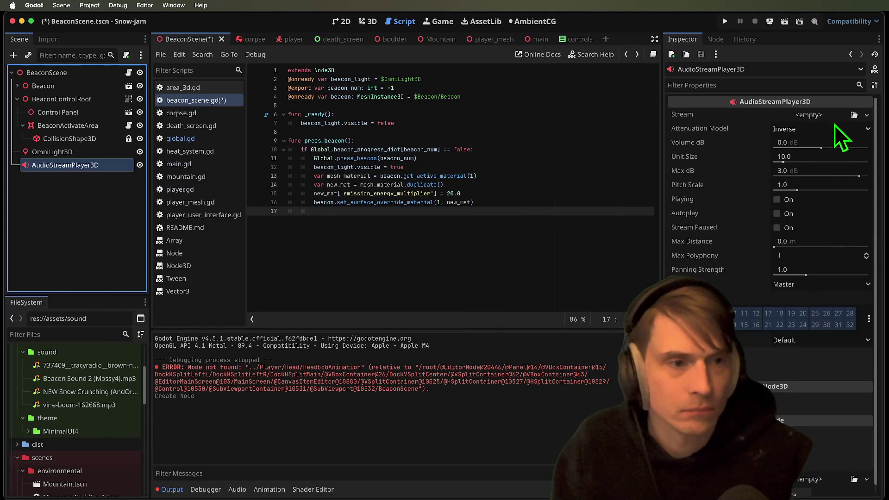
{"action": "left_click", "coordinate": [837, 118]}
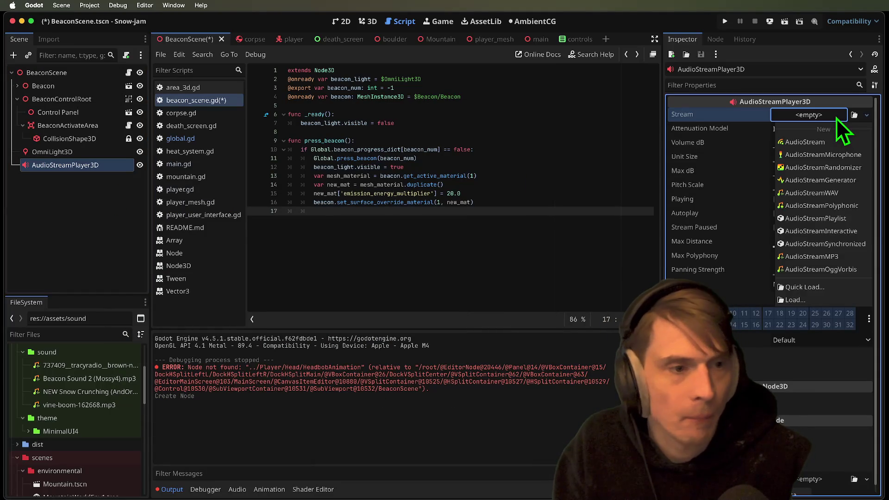
{"action": "left_click", "coordinate": [849, 116]}
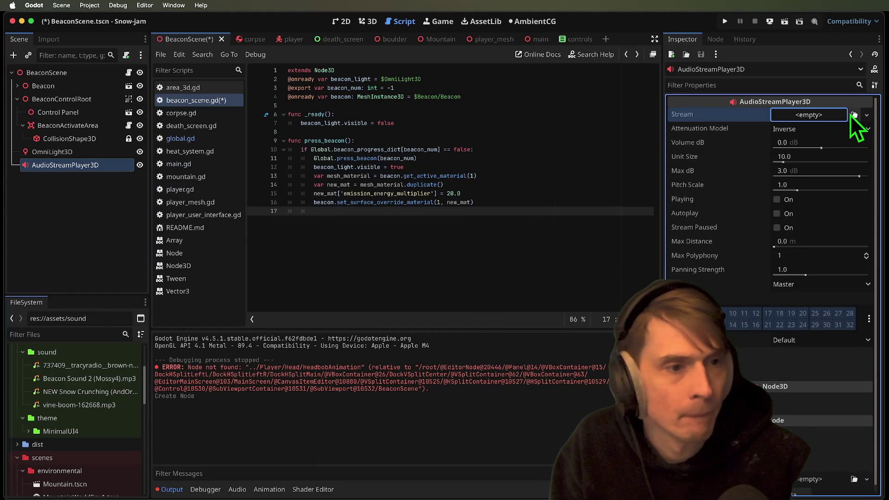
{"action": "left_click", "coordinate": [821, 118]}
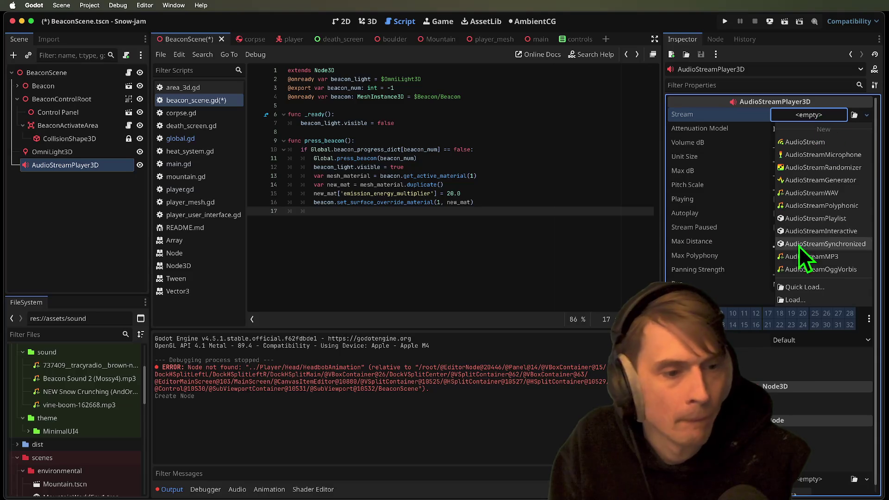
{"action": "left_click", "coordinate": [92, 237]}
{"action": "left_click", "coordinate": [76, 166]}
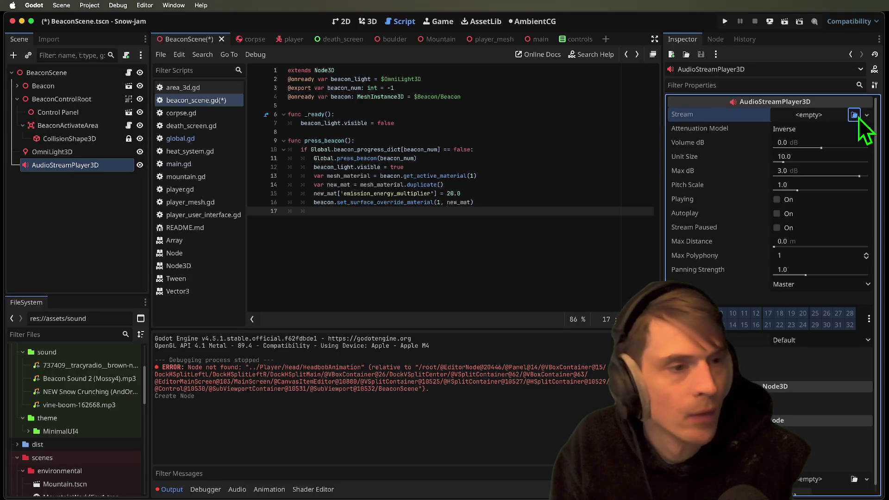
{"action": "left_click", "coordinate": [854, 116]}
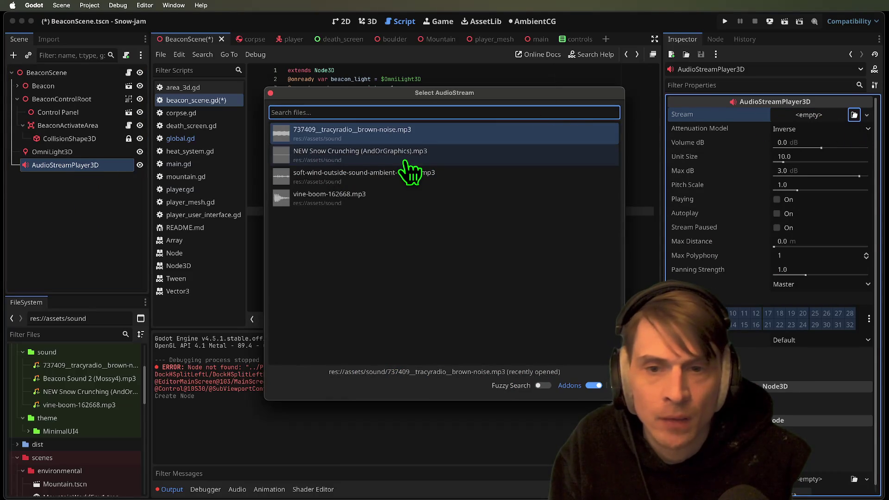
{"action": "double_click", "coordinate": [378, 211]}
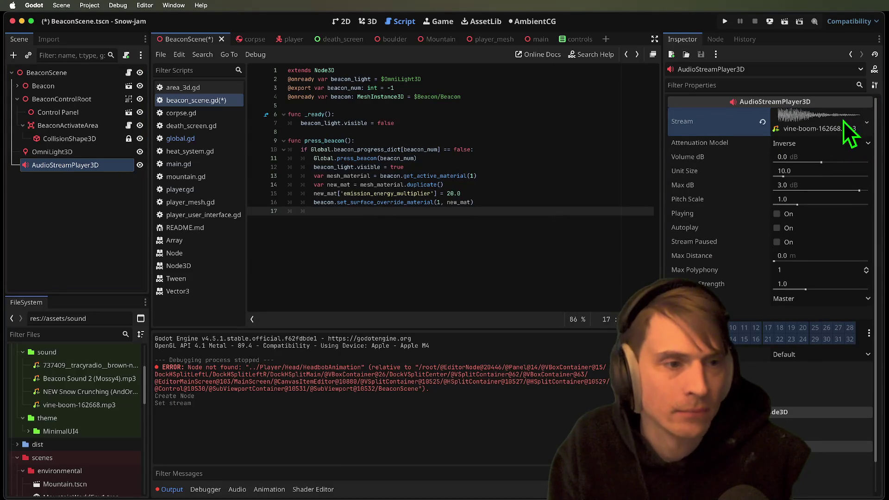
{"action": "left_click", "coordinate": [859, 115]}
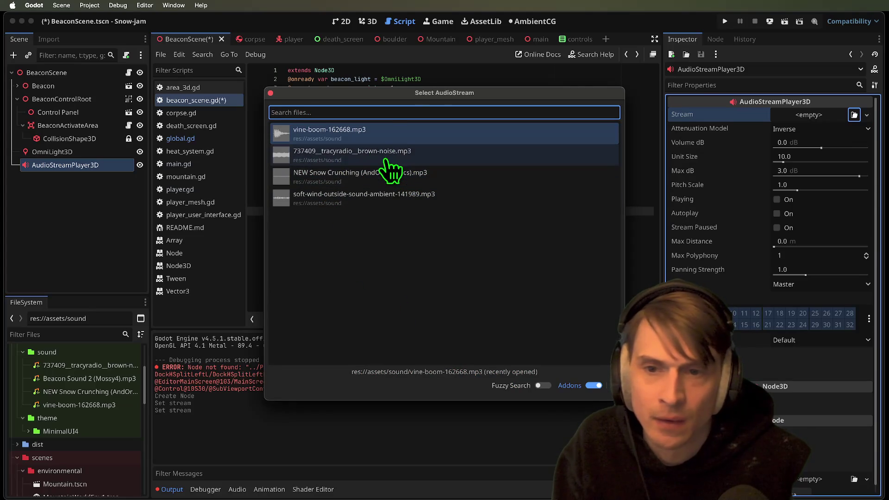
{"action": "key", "text": "Escape"}
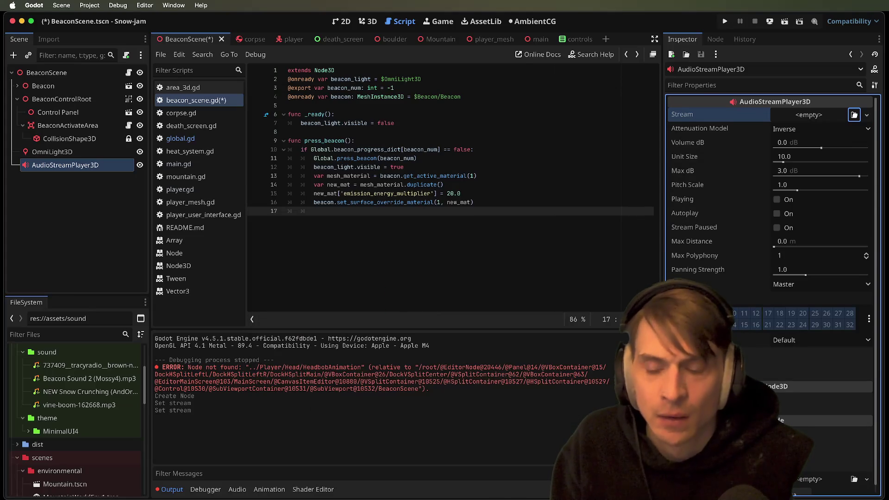
{"action": "left_click", "coordinate": [100, 408]}
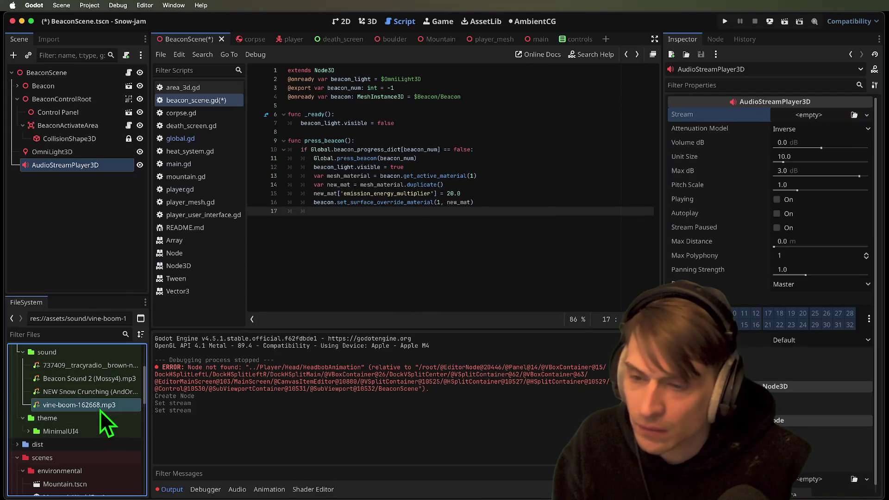
Step: Save the beacon scene and preview Beacon Sound 2 (Mossy4).mp3 in its import settings
{"action": "left_click", "coordinate": [111, 392]}
{"action": "left_click_drag", "start_coordinate": [148, 357], "coordinate": [201, 351]}
{"action": "key", "text": "super+s"}
{"action": "left_click_drag", "start_coordinate": [93, 296], "coordinate": [98, 260]}
{"action": "double_click", "coordinate": [120, 343]}
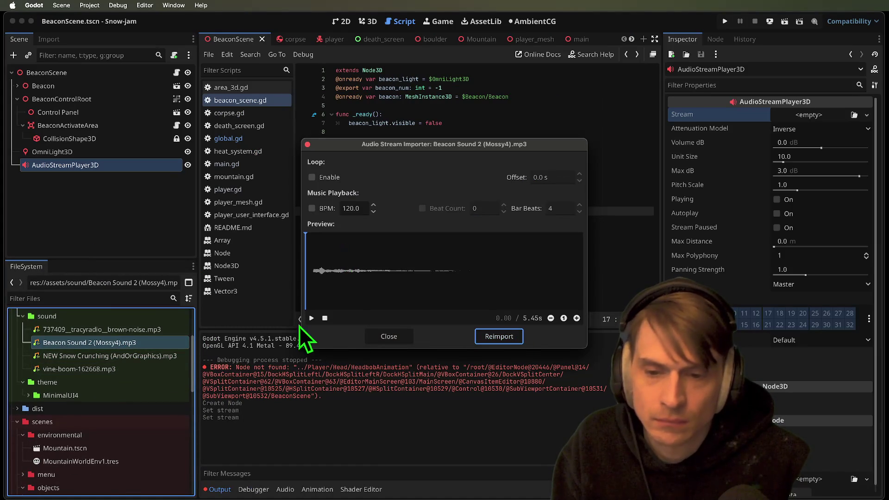
{"action": "left_click", "coordinate": [311, 318]}
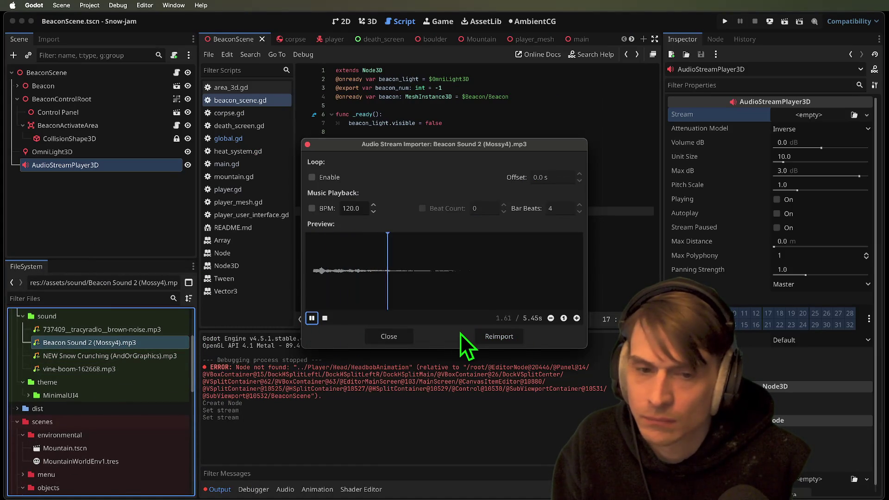
{"action": "left_click", "coordinate": [389, 336]}
Step: Load Beacon Sound 2 (Mossy4).mp3 into the AudioStreamPlayer3D's Stream property
{"action": "left_click_drag", "start_coordinate": [74, 344], "coordinate": [490, 228]}
{"action": "key", "text": "ctrl+z"}
{"action": "left_click", "coordinate": [853, 114]}
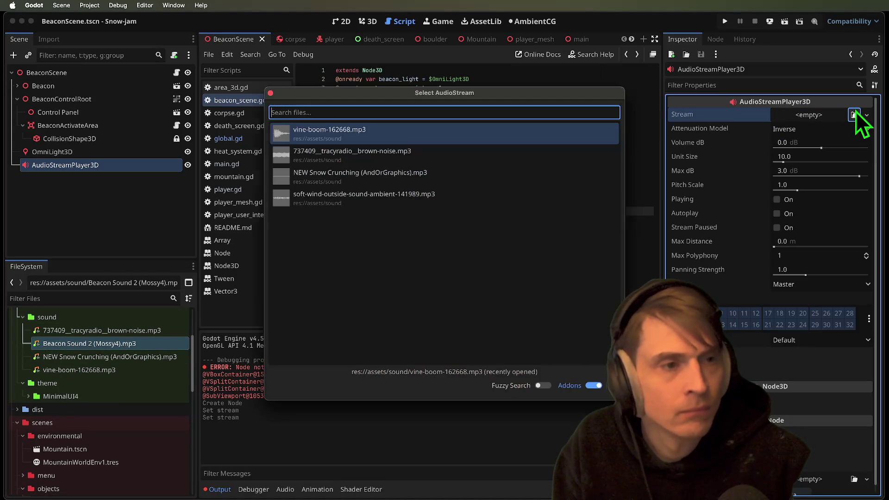
{"action": "type", "text": "moss"}
{"action": "key", "text": "Return"}
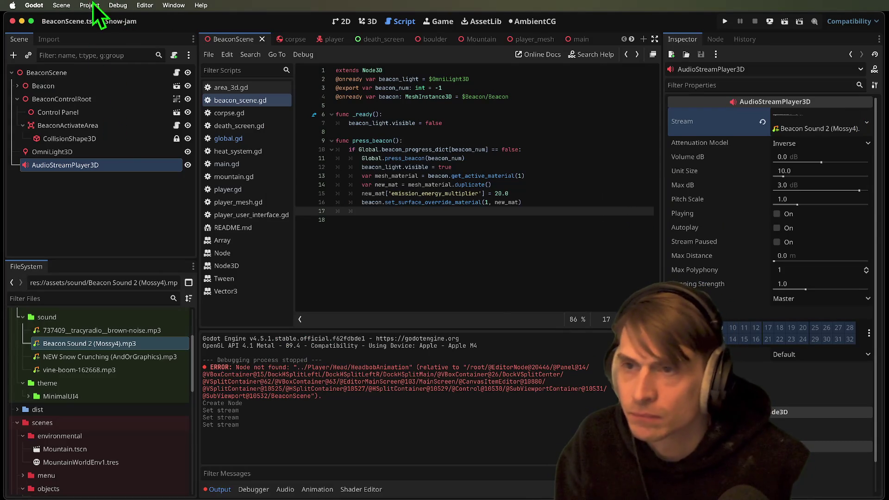
Step: Move the $AudioStreamPlayer.play() line to the start of _ready() in main.gd
{"action": "key", "text": "super+r"}
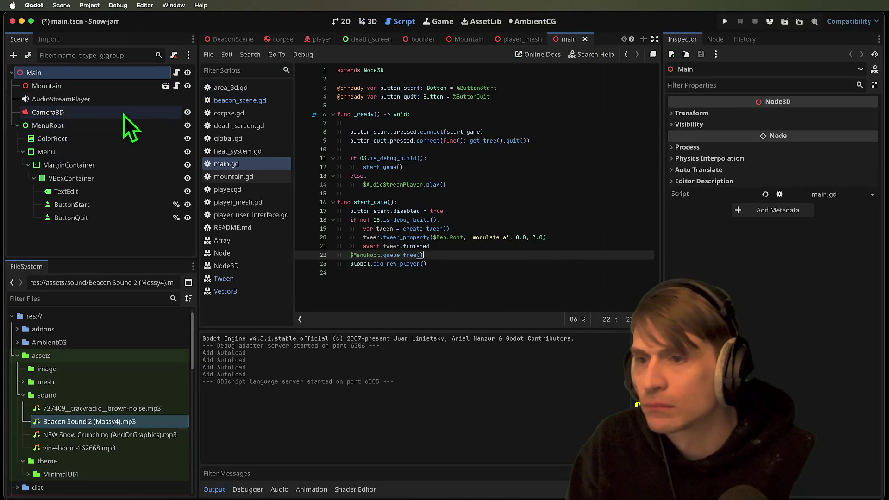
{"action": "left_click", "coordinate": [129, 100]}
{"action": "left_click", "coordinate": [177, 74]}
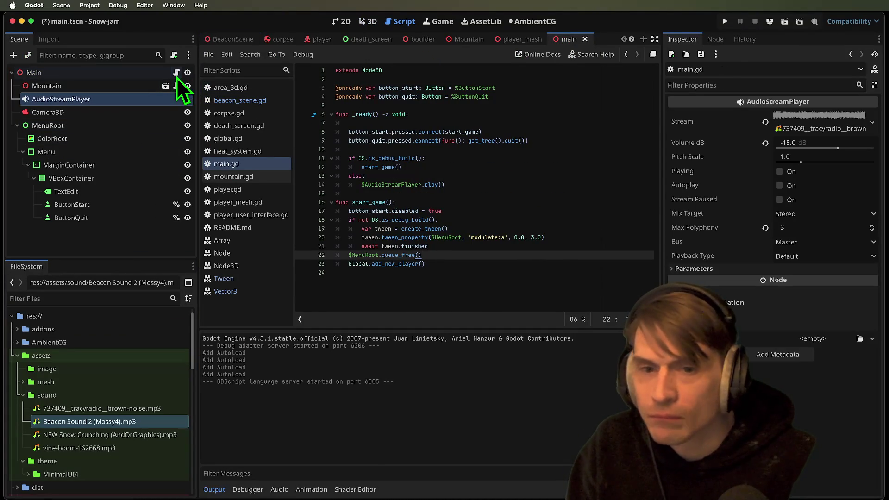
{"action": "triple_click", "coordinate": [493, 185]}
{"action": "key", "text": "ctrl+c"}
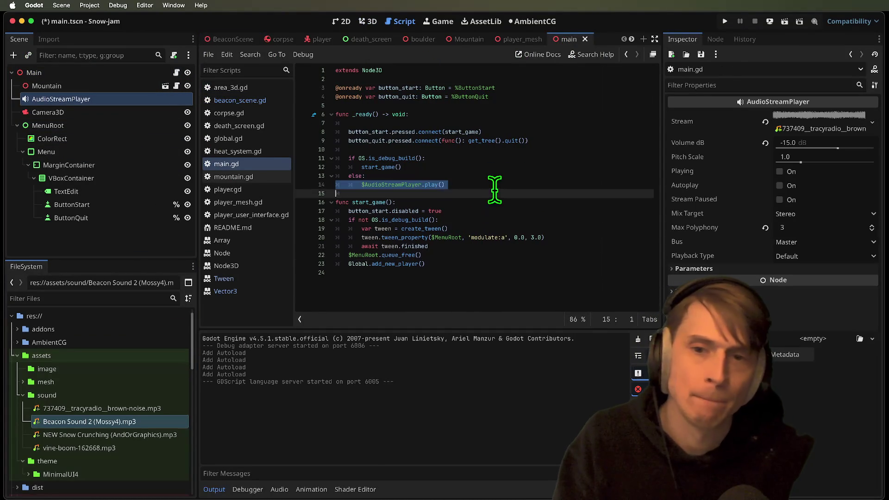
{"action": "key", "text": "BackSpace"}
{"action": "left_click", "coordinate": [501, 127]}
{"action": "key", "text": "ctrl+v"}
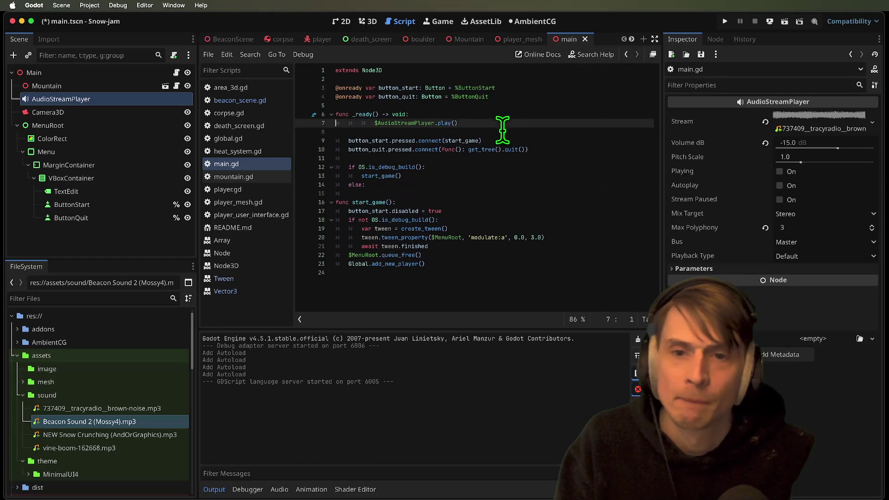
Step: Delete the leftover else line, save, and run the game
{"action": "key", "text": "Down"}
{"action": "key", "text": "Down"}
{"action": "key", "text": "Down"}
{"action": "key", "text": "super+s"}
{"action": "key", "text": "super+shift+k"}
{"action": "key", "text": "super+b"}
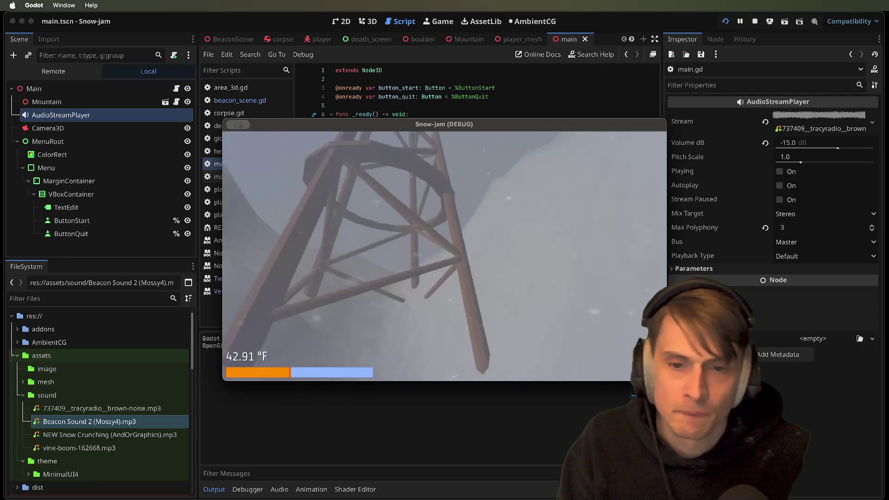
Step: Walk the player toward the red beacon, stop the game, run it again, and stop it
{"action": "key", "text": "w"}
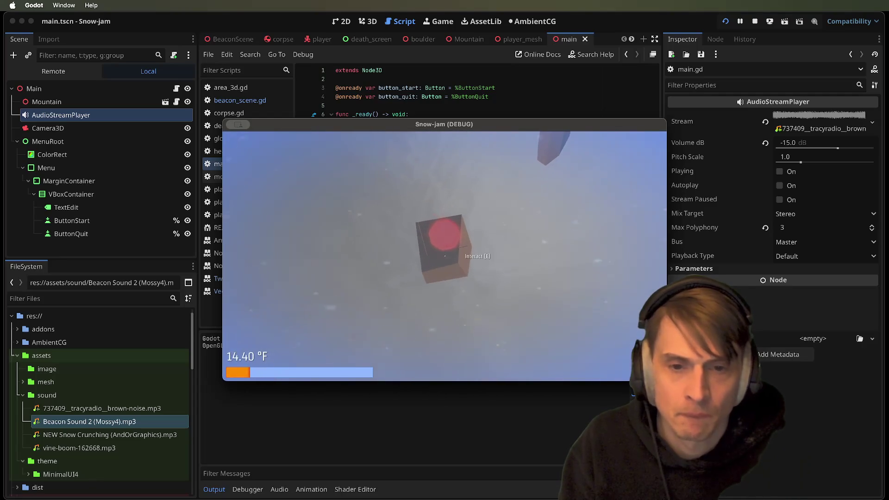
{"action": "key", "text": "w"}
{"action": "key", "text": "super+q"}
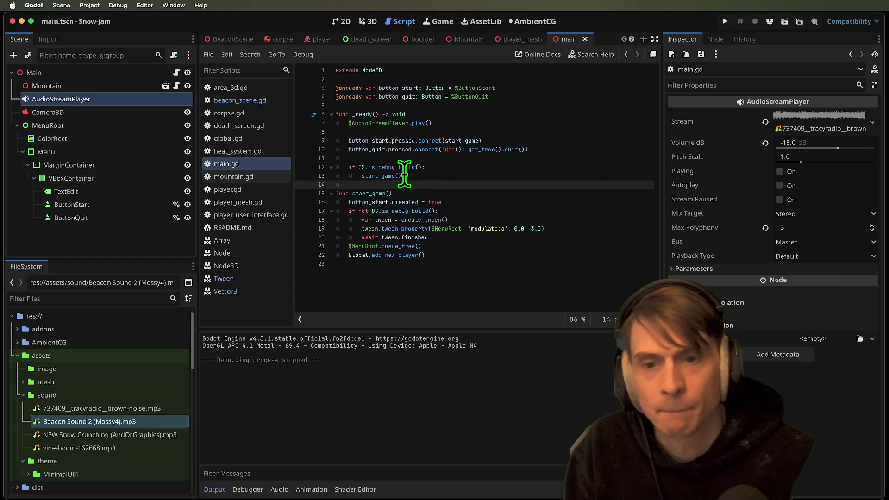
{"action": "key", "text": "super+b"}
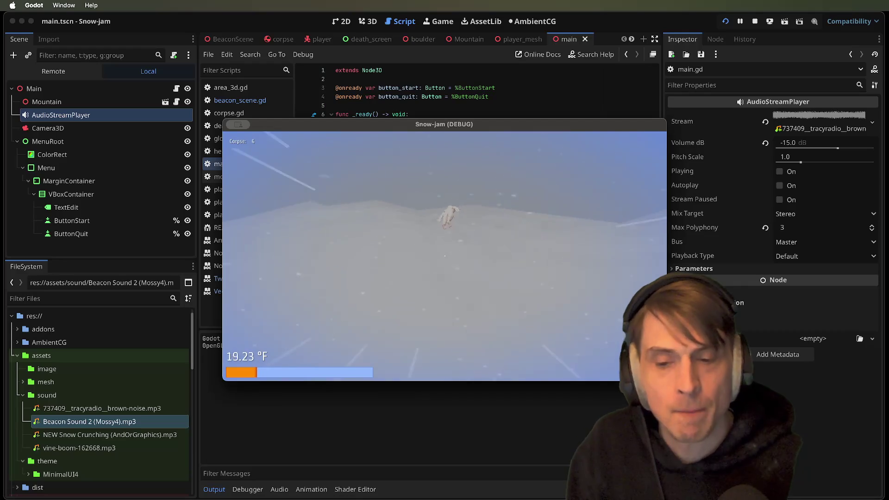
{"action": "key", "text": "super+q"}
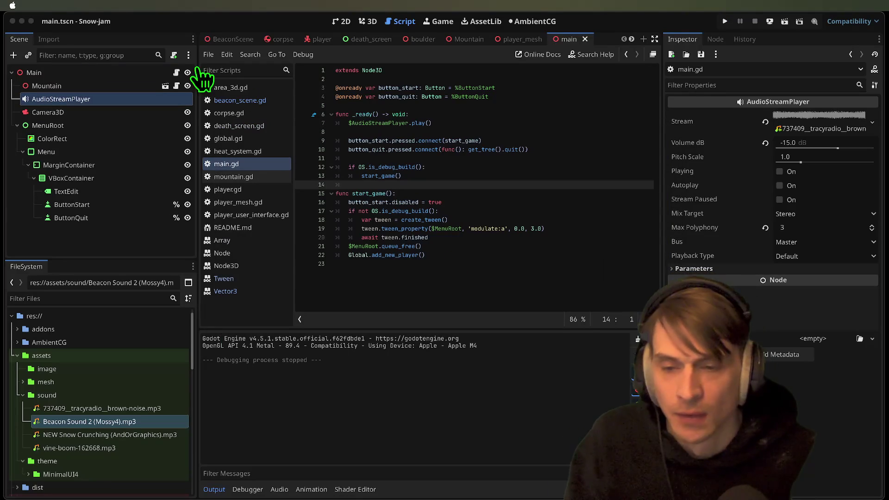
Step: Replace true with false for beacons 0–4 in global.gd, then run and stop a playtest
{"action": "left_click", "coordinate": [219, 139]}
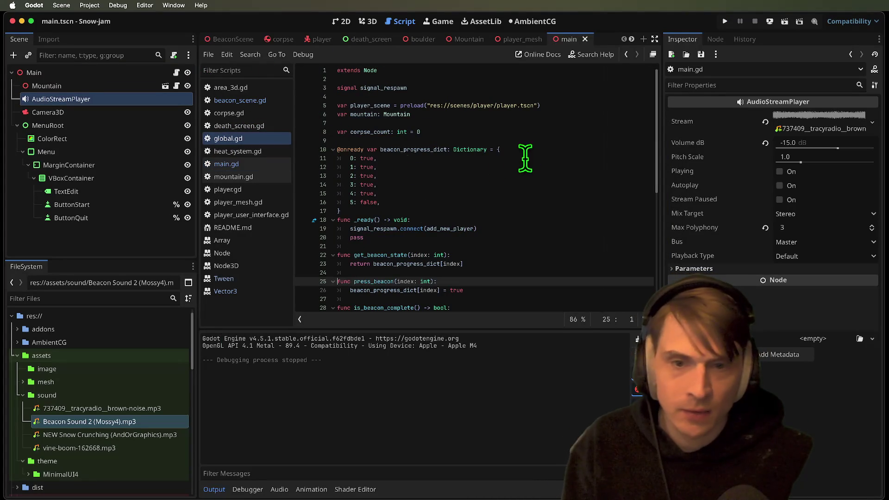
{"action": "left_click_drag", "start_coordinate": [364, 194], "coordinate": [361, 158]}
{"action": "type", "text": "false"}
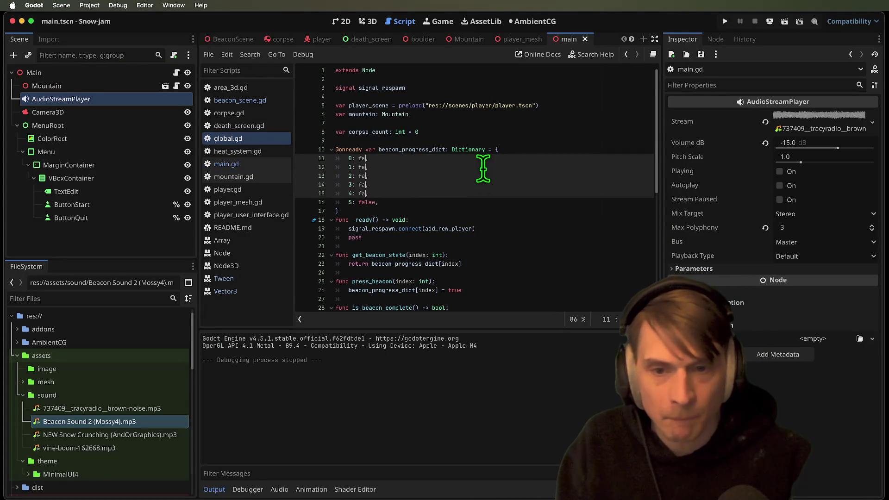
{"action": "key", "text": "super+b"}
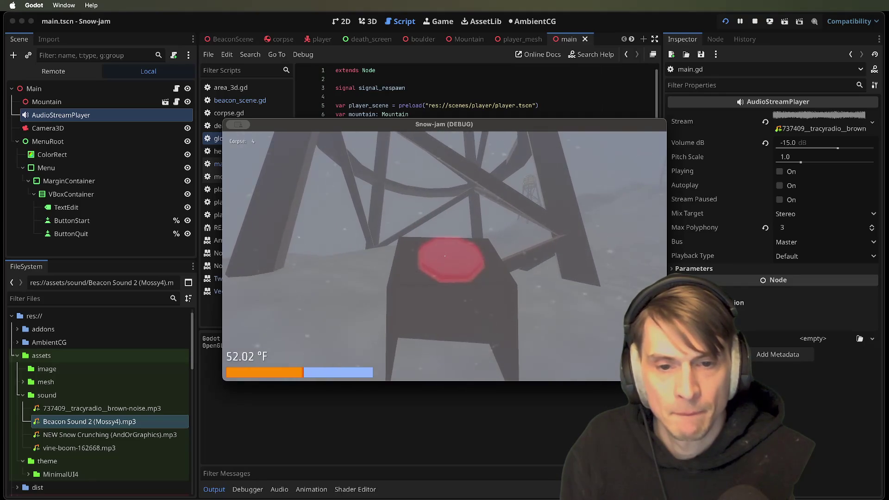
{"action": "key", "text": "super+q"}
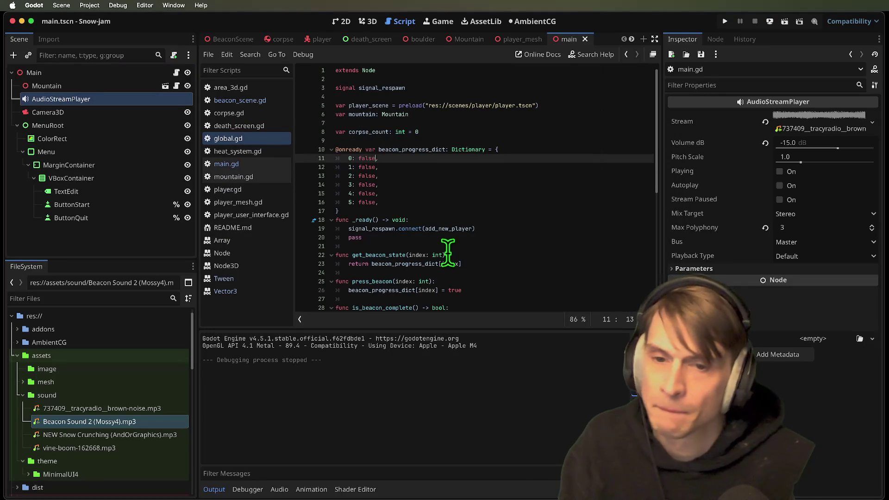
Step: Rename the BeaconScene's 3D audio player node to BeaconActivateSound
{"action": "left_click", "coordinate": [165, 102]}
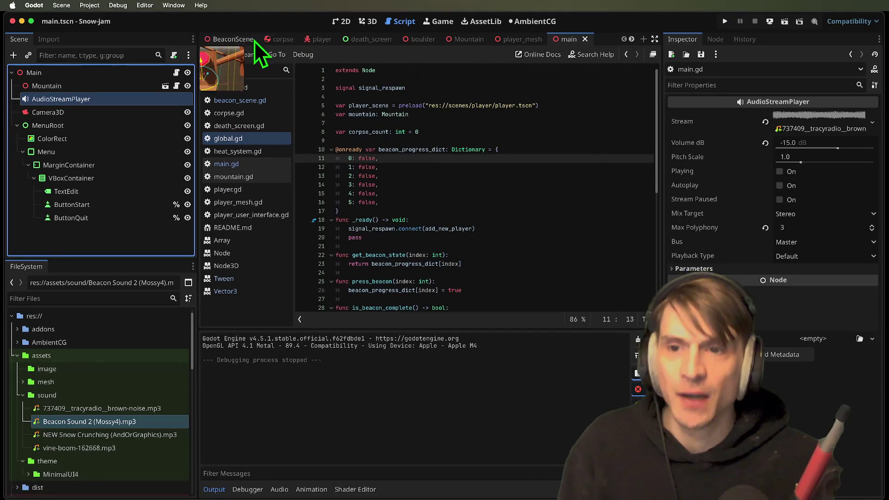
{"action": "left_click", "coordinate": [251, 40]}
{"action": "left_click", "coordinate": [85, 167]}
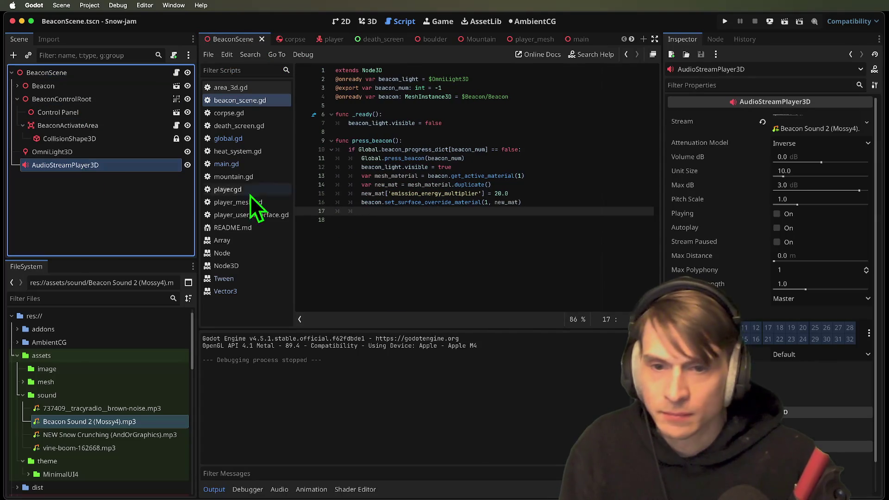
{"action": "mouse_move", "coordinate": [90, 168]}
{"action": "left_mouse_down"}
{"action": "mouse_move", "coordinate": [562, 205]}
{"action": "mouse_move", "coordinate": [559, 213]}
{"action": "left_mouse_up"}
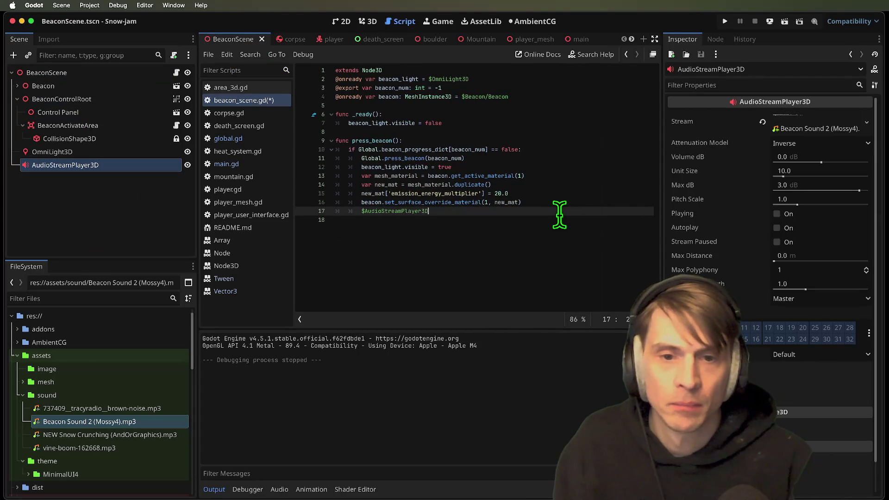
{"action": "key", "text": "super+z"}
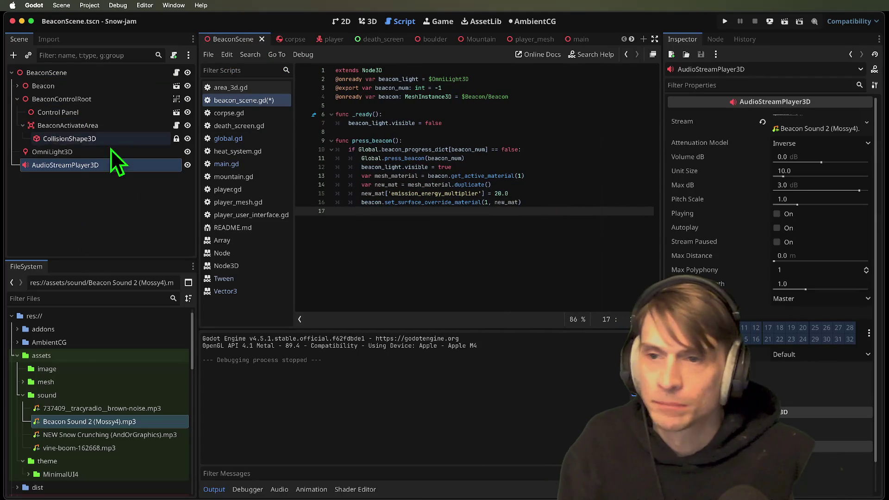
{"action": "left_click", "coordinate": [90, 169]}
{"action": "mouse_move", "coordinate": [98, 167]}
{"action": "left_mouse_down"}
{"action": "mouse_move", "coordinate": [395, 97]}
{"action": "mouse_move", "coordinate": [392, 111]}
{"action": "mouse_move", "coordinate": [377, 109]}
{"action": "mouse_move", "coordinate": [64, 280]}
{"action": "mouse_move", "coordinate": [75, 166]}
{"action": "left_mouse_up"}
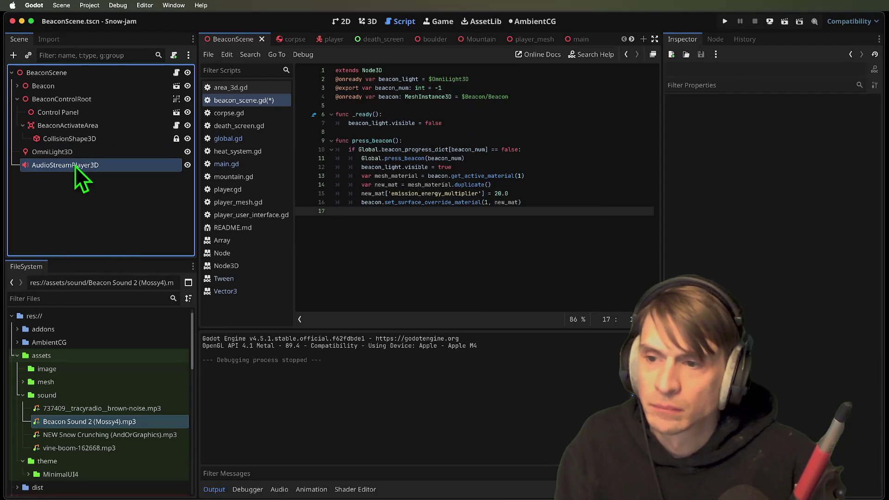
{"action": "double_click", "coordinate": [75, 166]}
{"action": "type", "text": "BeaconActi"}
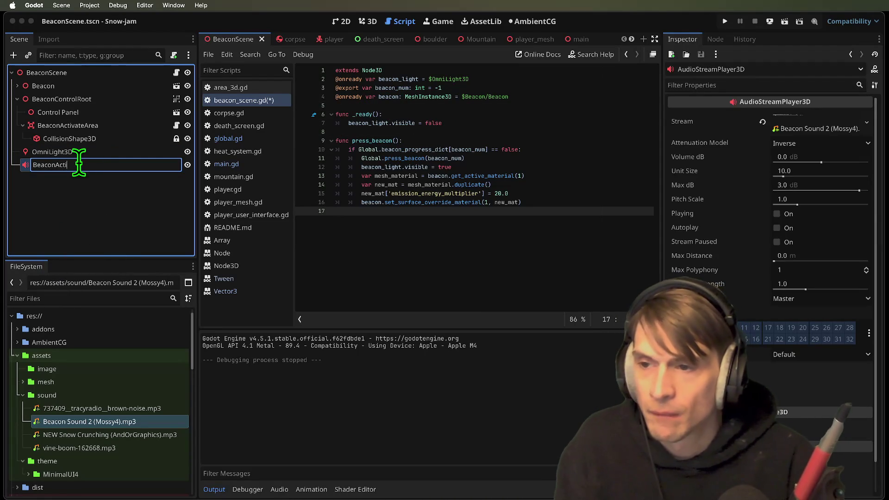
{"action": "type", "text": "nd"}
{"action": "key", "text": "Return"}
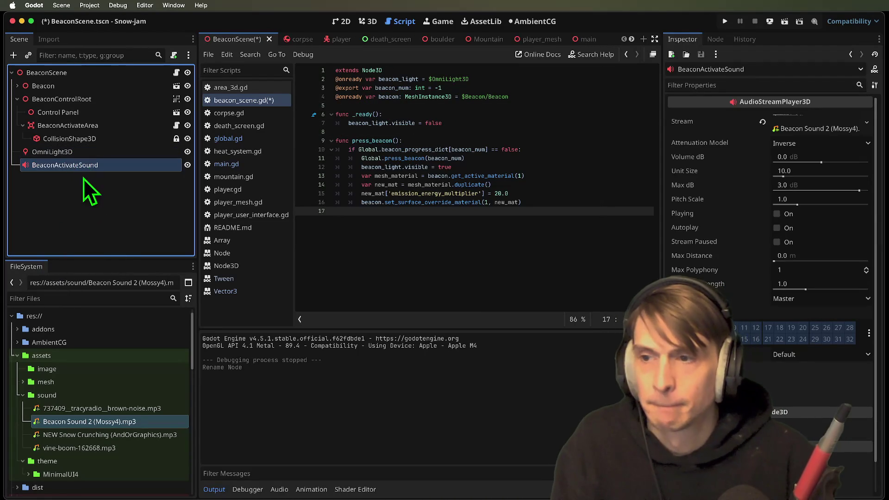
Step: Add an onready BeaconActivateSound reference, call beacon_activate_sound.play() on line 18, and save
{"action": "left_click_drag", "start_coordinate": [92, 166], "coordinate": [451, 106]}
{"action": "left_click", "coordinate": [614, 248]}
{"action": "double_click", "coordinate": [438, 107]}
{"action": "left_click", "coordinate": [579, 221]}
{"action": "key", "text": "Tab"}
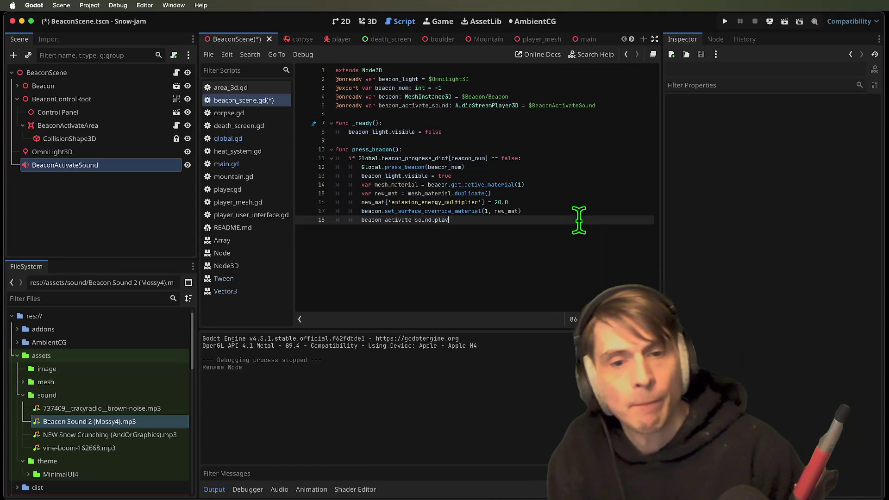
{"action": "key", "text": "Return"}
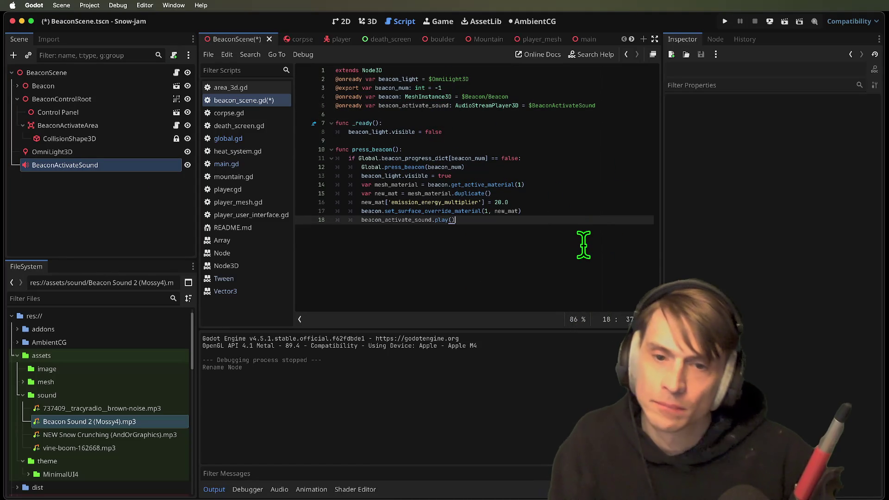
{"action": "key", "text": "End"}
{"action": "key", "text": "Return"}
{"action": "key", "text": "super+s"}
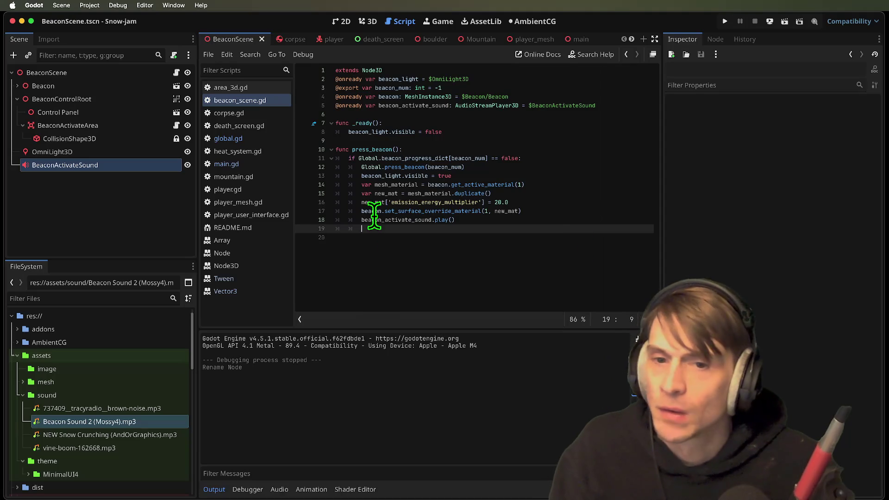
{"action": "left_click", "coordinate": [74, 219]}
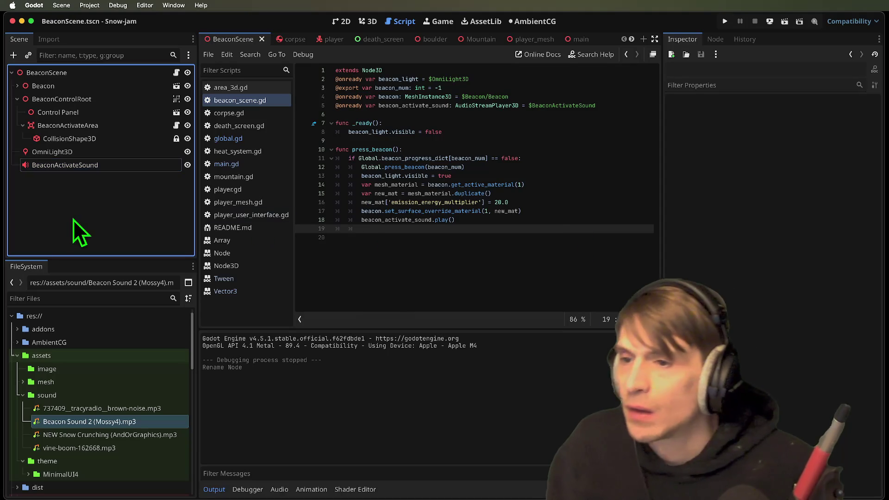
Step: Enable Editable Children on the Control Panel instance and add an onready control_panel mesh reference on line 6
{"action": "left_click", "coordinate": [100, 116]}
{"action": "left_click", "coordinate": [17, 86]}
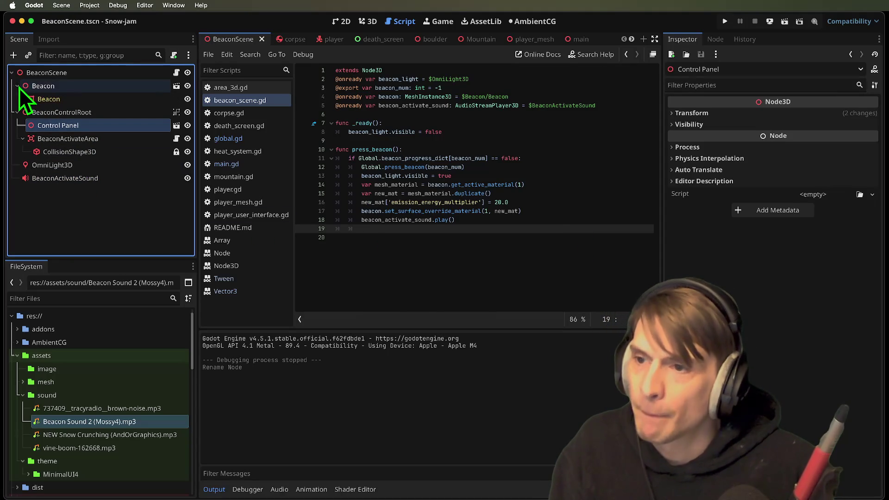
{"action": "left_click", "coordinate": [18, 86]}
{"action": "right_click", "coordinate": [69, 119]}
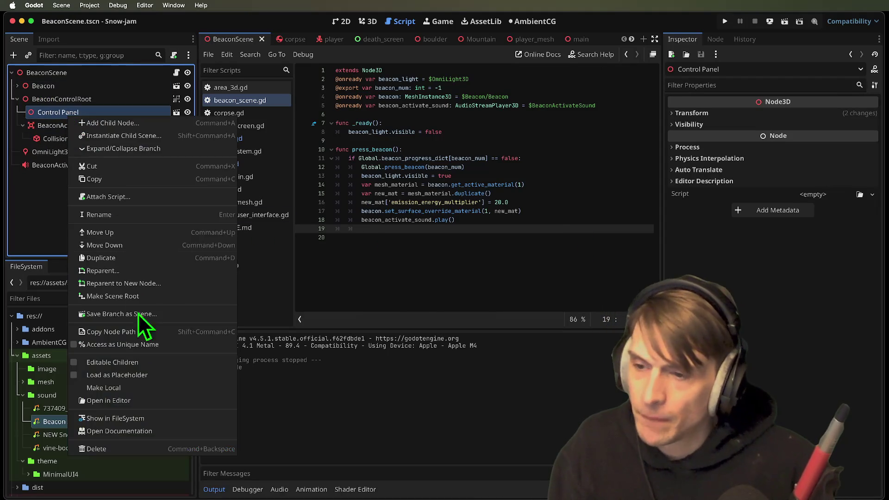
{"action": "left_click", "coordinate": [145, 361]}
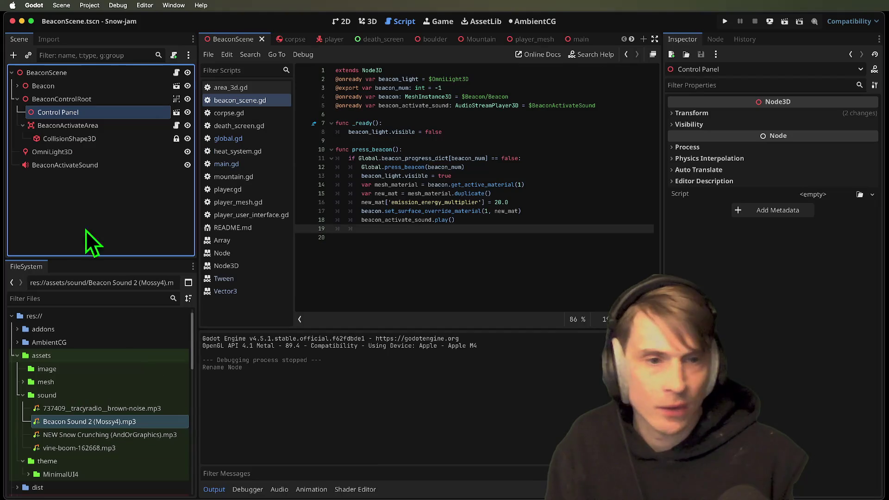
{"action": "left_click", "coordinate": [15, 86]}
{"action": "right_click", "coordinate": [68, 125]}
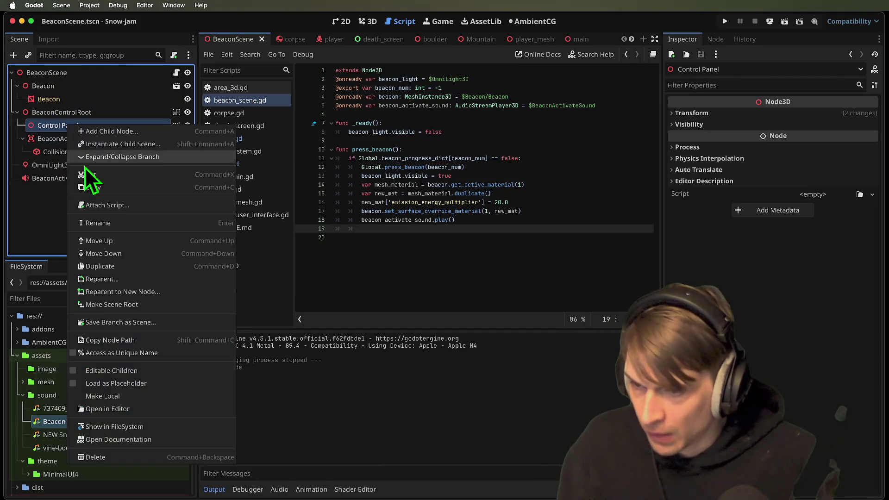
{"action": "left_click", "coordinate": [126, 369]}
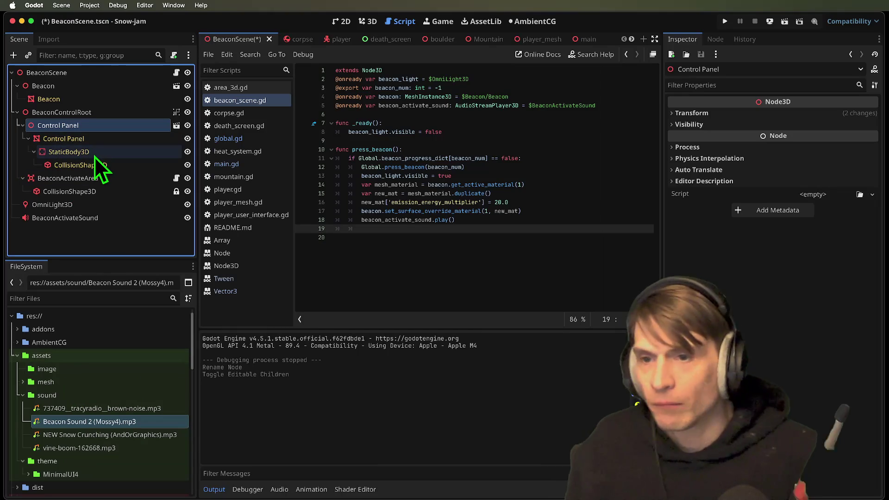
{"action": "left_click", "coordinate": [74, 144]}
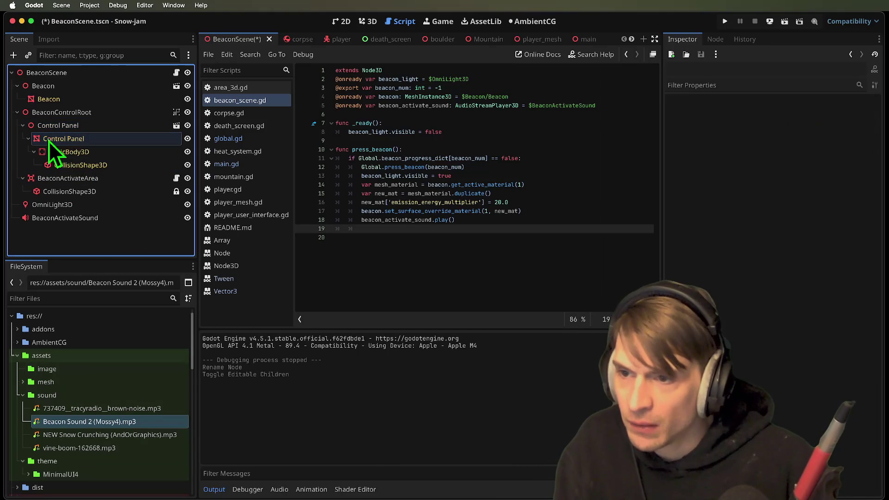
{"action": "mouse_move", "coordinate": [66, 140]}
{"action": "left_mouse_down"}
{"action": "mouse_move", "coordinate": [318, 155]}
{"action": "mouse_move", "coordinate": [416, 116]}
{"action": "left_mouse_up"}
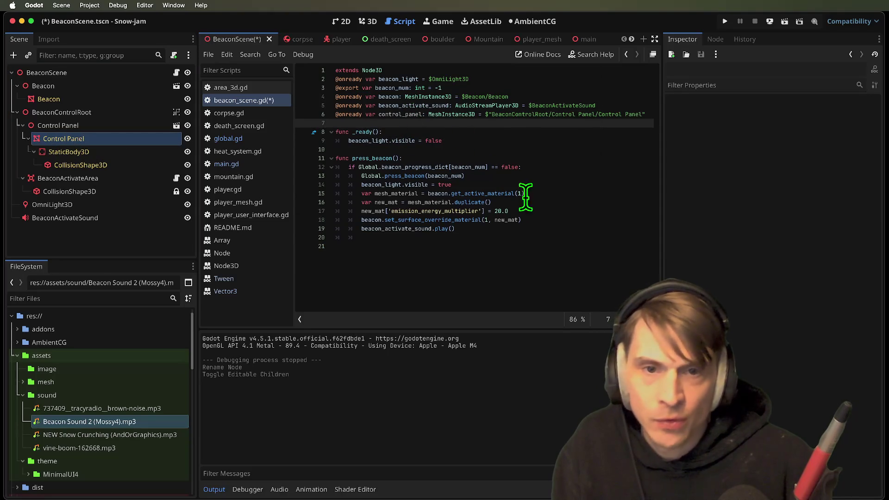
Step: Cut the material-glow lines from press_beacon and paste them into a new func new_mesh_light()
{"action": "left_click", "coordinate": [395, 114]}
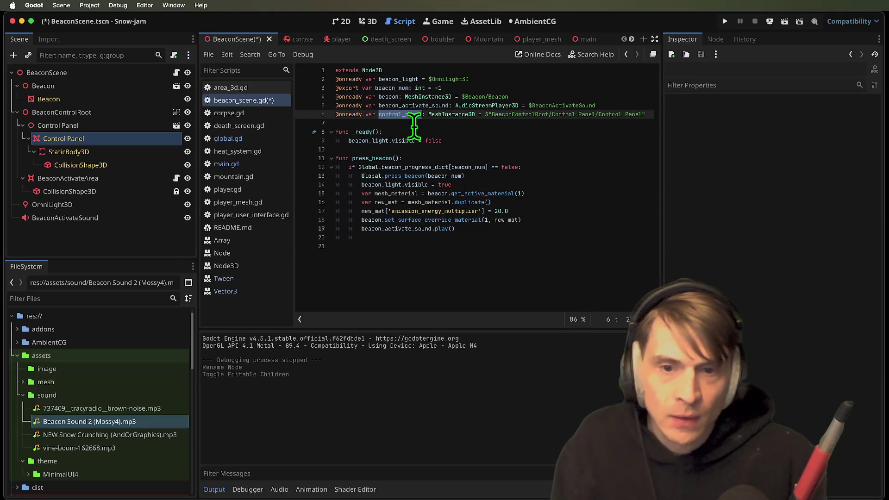
{"action": "left_click", "coordinate": [541, 279]}
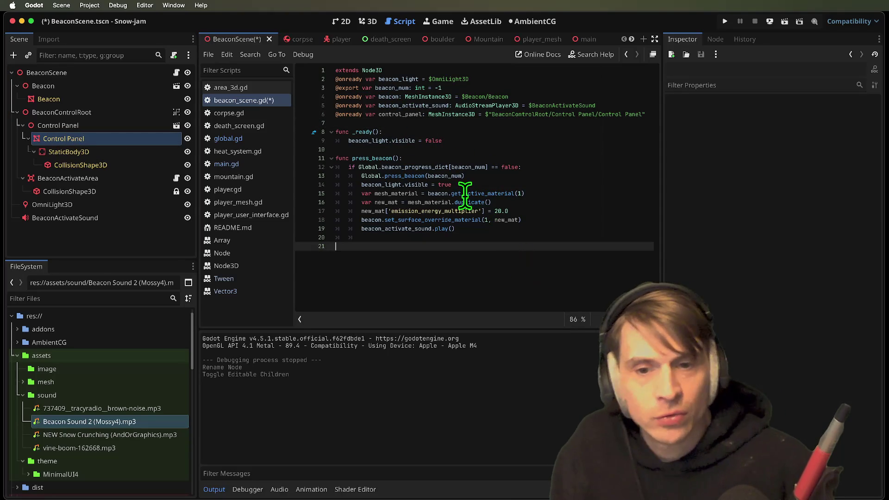
{"action": "double_click", "coordinate": [586, 187]}
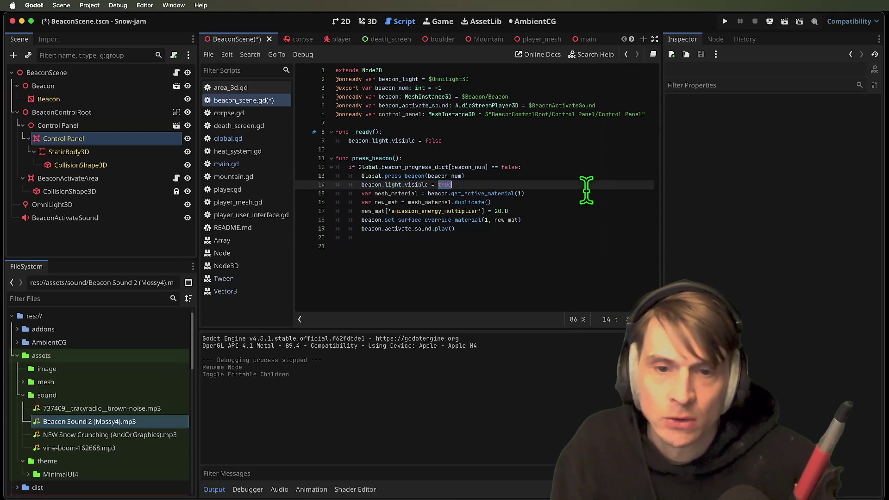
{"action": "key", "text": "Down"}
{"action": "key", "text": "Home"}
{"action": "key", "text": "shift+Down"}
{"action": "key", "text": "shift+Down"}
{"action": "key", "text": "shift+Down"}
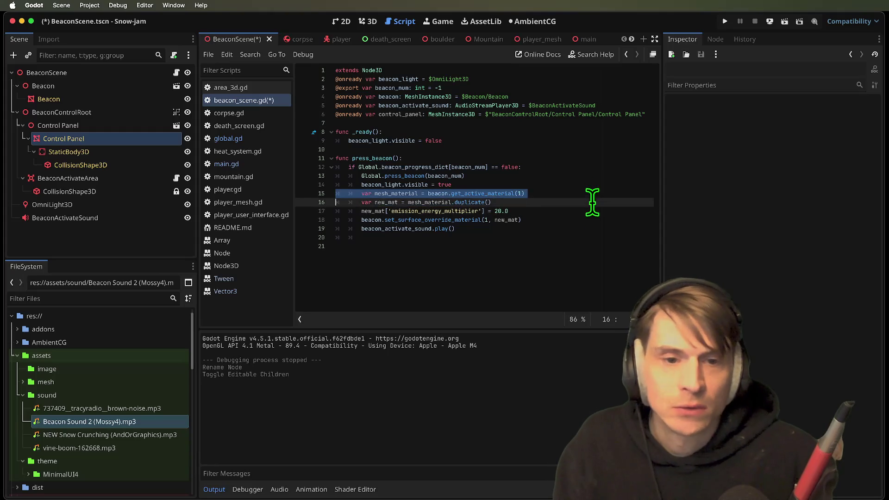
{"action": "key", "text": "BackSpace"}
{"action": "key", "text": "Down"}
{"action": "key", "text": "Down"}
{"action": "key", "text": "Down"}
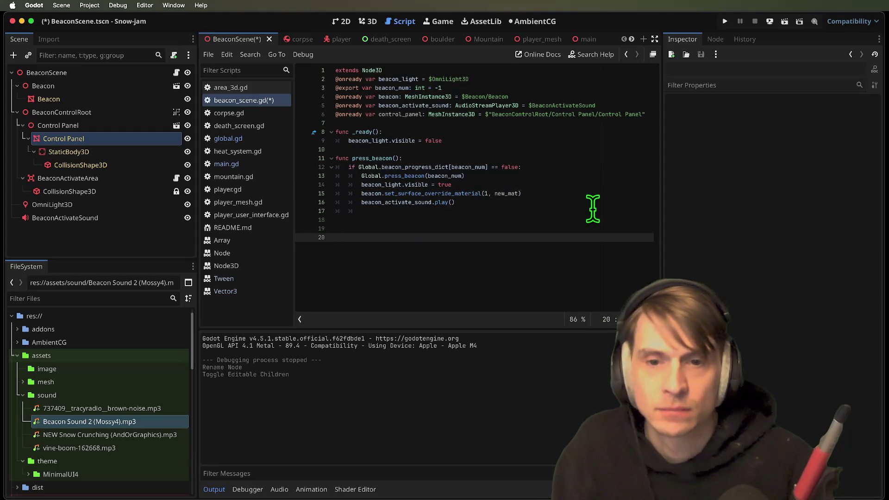
{"action": "type", "text": "nc new_mesh_light("}
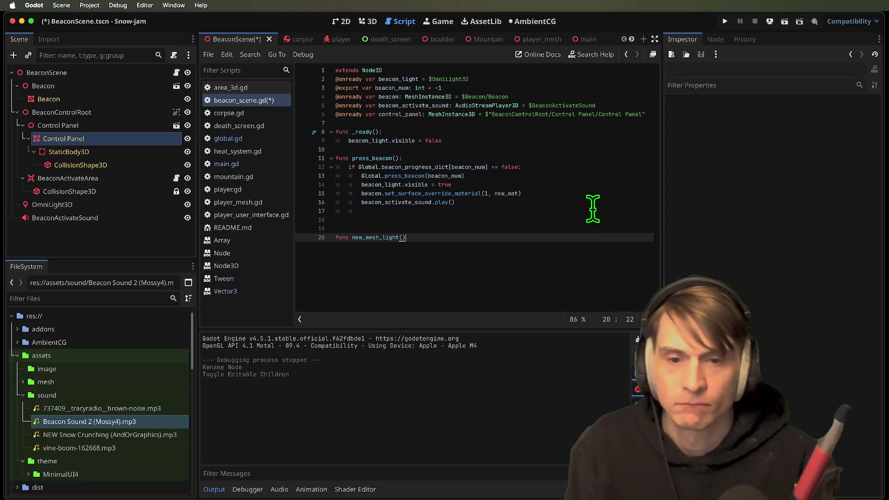
{"action": "type", "text": ":"}
{"action": "key", "text": "Return"}
{"action": "type", "text": "var mesh_material = beacon.get_active_material(1) \t\tvar new_mat = mesh_material.duplicate() \t\tnew_mat['emission_energy_multiplier'] = 20.0"}
Step: Fix the new function's indentation and remove the leftover material-override line from press_beacon
{"action": "left_click_drag", "start_coordinate": [590, 273], "coordinate": [332, 238]}
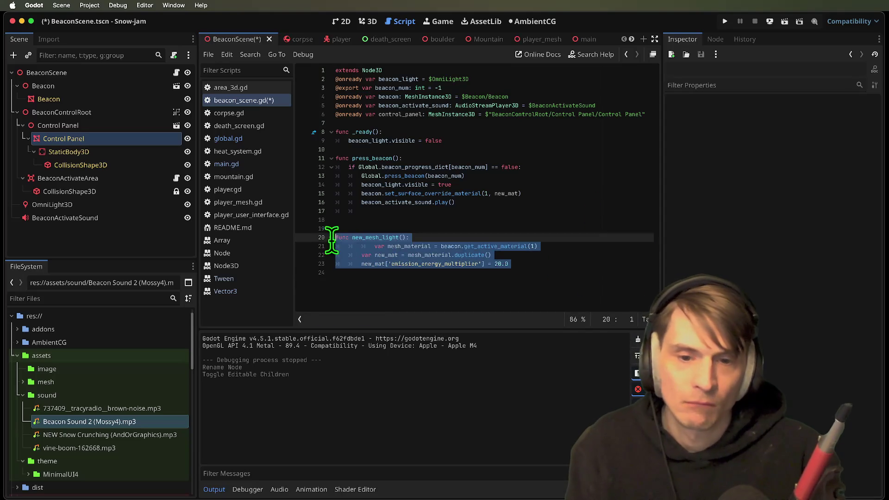
{"action": "key", "text": "shift+Tab"}
{"action": "left_click", "coordinate": [472, 246]}
{"action": "key", "text": "shift+Tab"}
{"action": "left_click", "coordinate": [548, 282]}
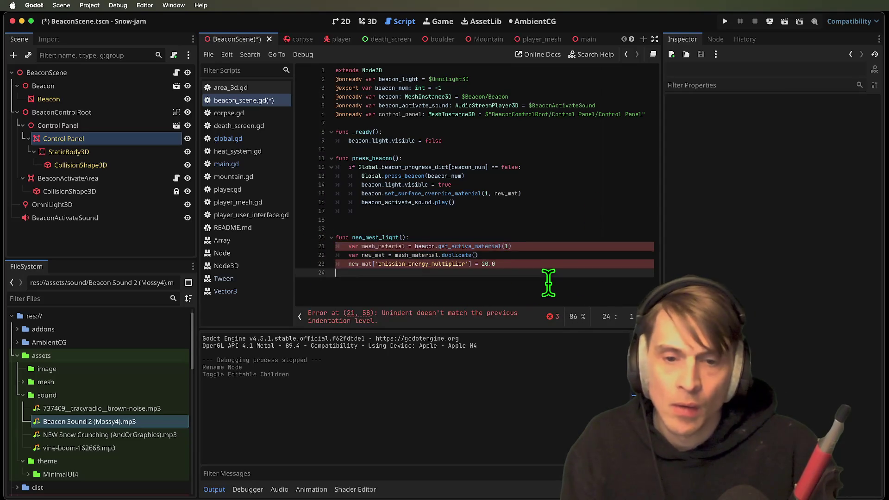
{"action": "key", "text": "BackSpace"}
{"action": "left_click", "coordinate": [371, 238]}
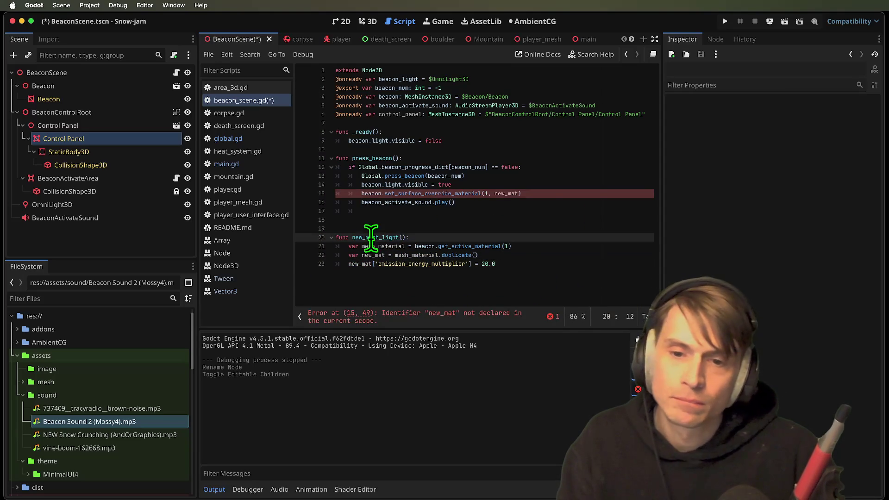
{"action": "left_click", "coordinate": [565, 187]}
{"action": "key", "text": "Return"}
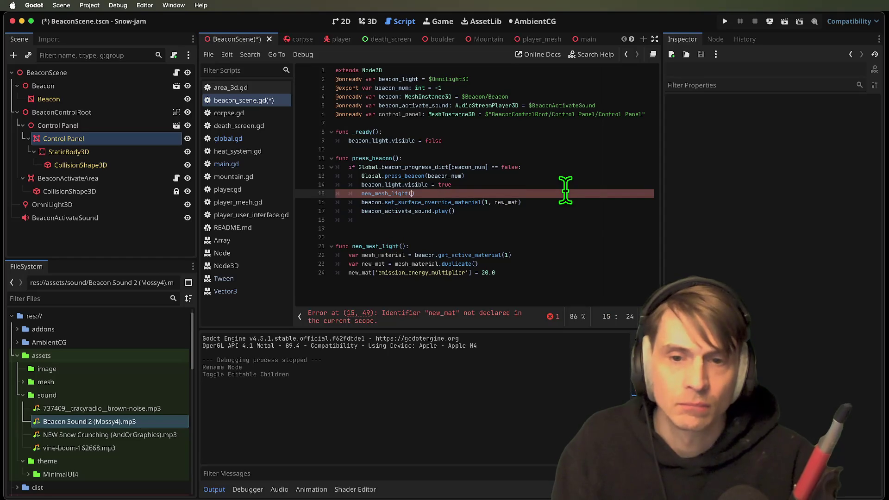
{"action": "triple_click", "coordinate": [576, 202]}
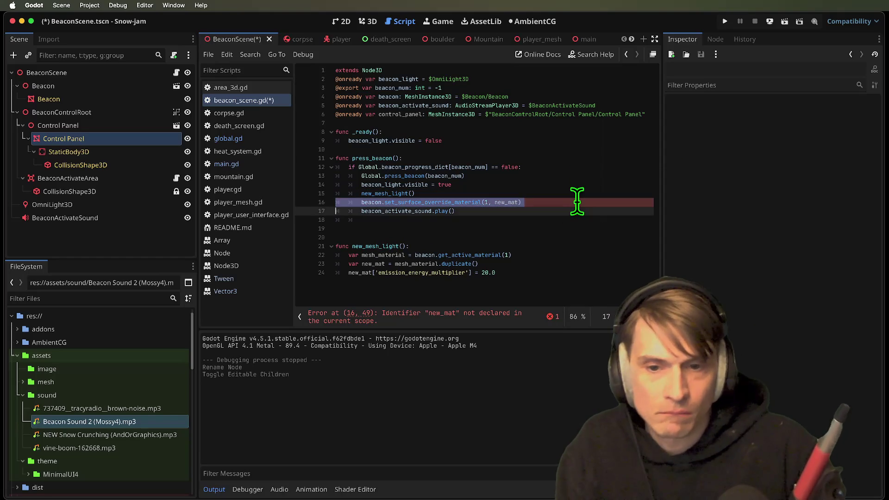
{"action": "key", "text": "BackSpace"}
Step: Paste the set_surface_override_material line into new_mesh_light and select the finished function
{"action": "left_click", "coordinate": [593, 227]}
{"action": "key", "text": "Down"}
{"action": "key", "text": "Down"}
{"action": "key", "text": "Down"}
{"action": "key", "text": "End"}
{"action": "key", "text": "Return"}
{"action": "key", "text": "Return"}
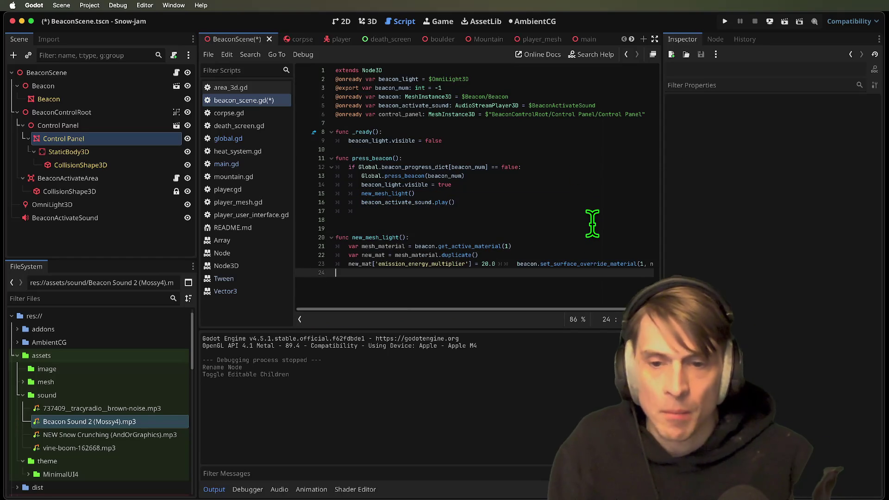
{"action": "key", "text": "Up"}
{"action": "key", "text": "Tab"}
{"action": "type", "text": "beacon.set_surface_override_material(1, new_mat)"}
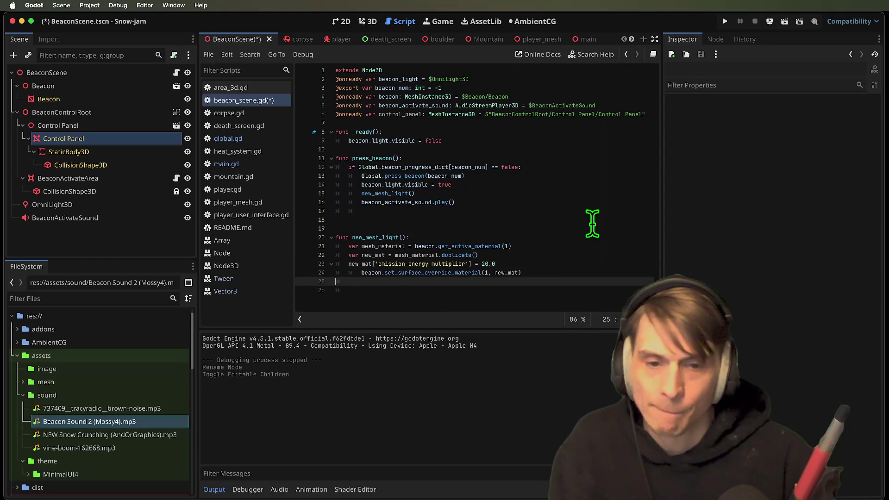
{"action": "key", "text": "BackSpace"}
{"action": "left_click_drag", "start_coordinate": [510, 273], "coordinate": [312, 242]}
{"action": "key", "text": "ctrl+c"}
{"action": "left_click", "coordinate": [374, 293]}
Step: Duplicate the function and point the copy at control_panel, renaming mesh_material to control_mesh
{"action": "key", "text": "Return"}
{"action": "key", "text": "ctrl+v"}
{"action": "double_click", "coordinate": [382, 272]}
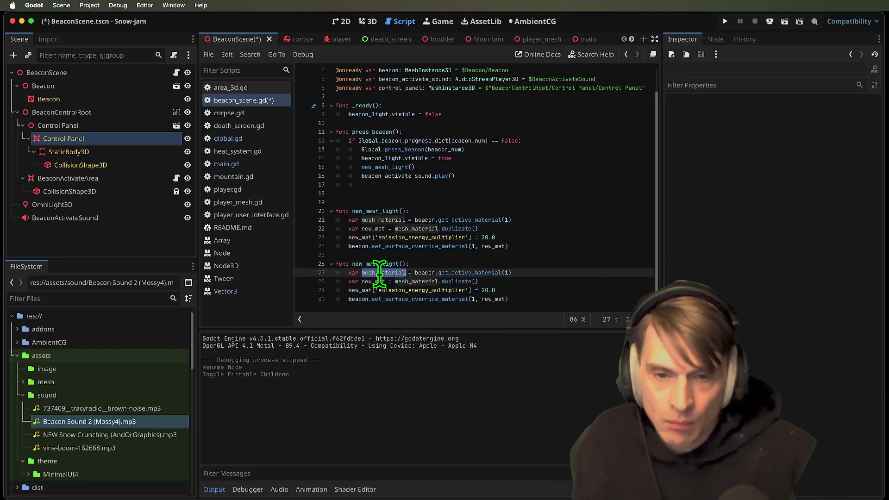
{"action": "double_click", "coordinate": [424, 273]}
{"action": "scroll", "coordinate": [397, 91], "scroll_direction": "up", "scroll_amount": 1}
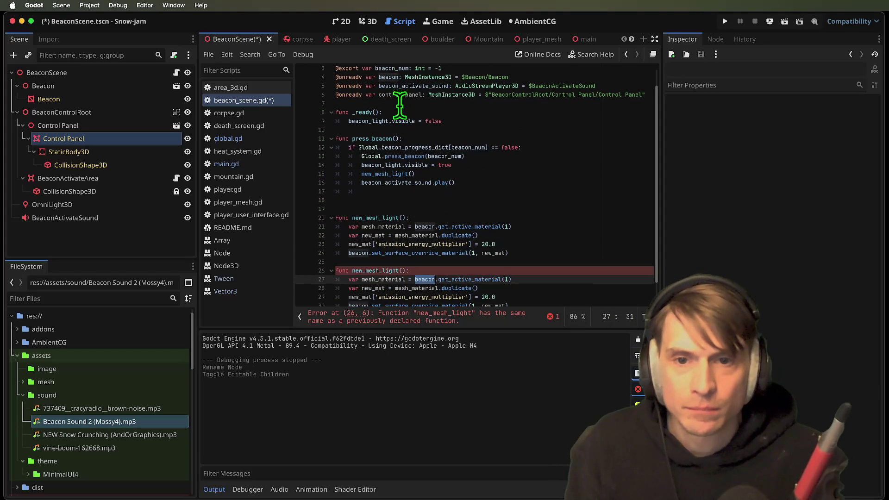
{"action": "scroll", "coordinate": [414, 104], "scroll_direction": "up", "scroll_amount": 1}
{"action": "left_click", "coordinate": [399, 101]}
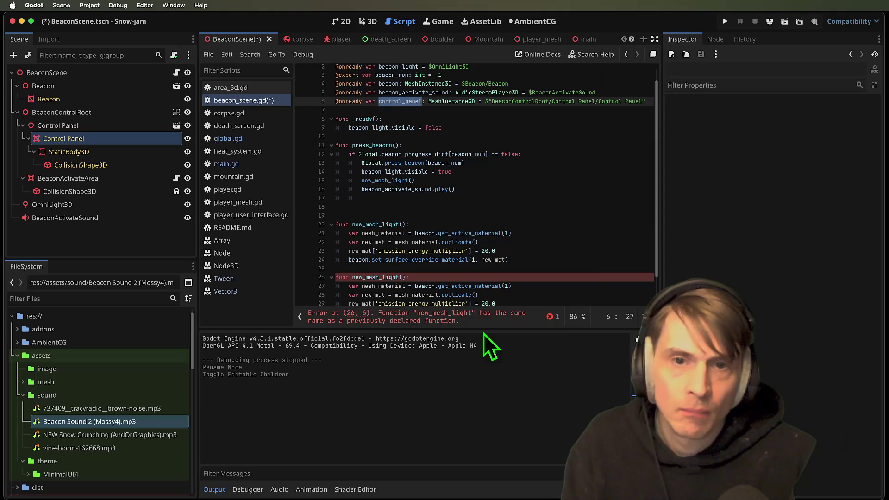
{"action": "scroll", "coordinate": [424, 288], "scroll_direction": "down", "scroll_amount": 2}
{"action": "left_click", "coordinate": [376, 263]}
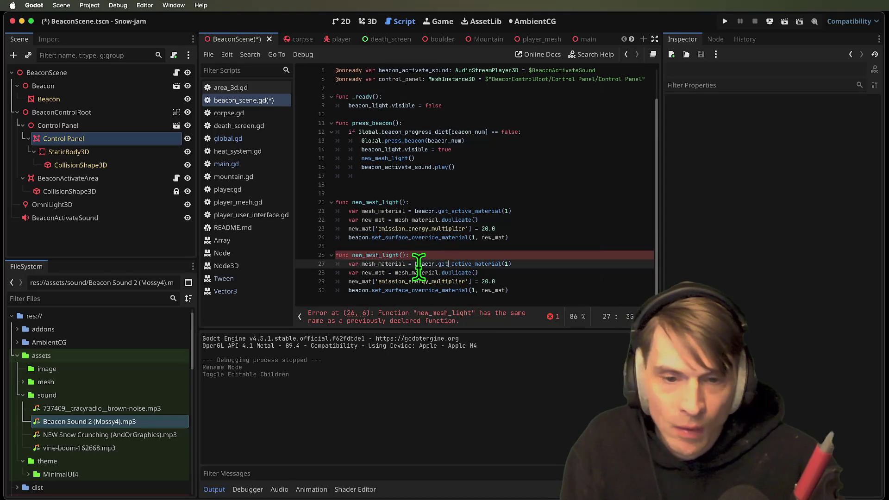
{"action": "key", "text": "ctrl+d"}
{"action": "type", "text": "control_panel"}
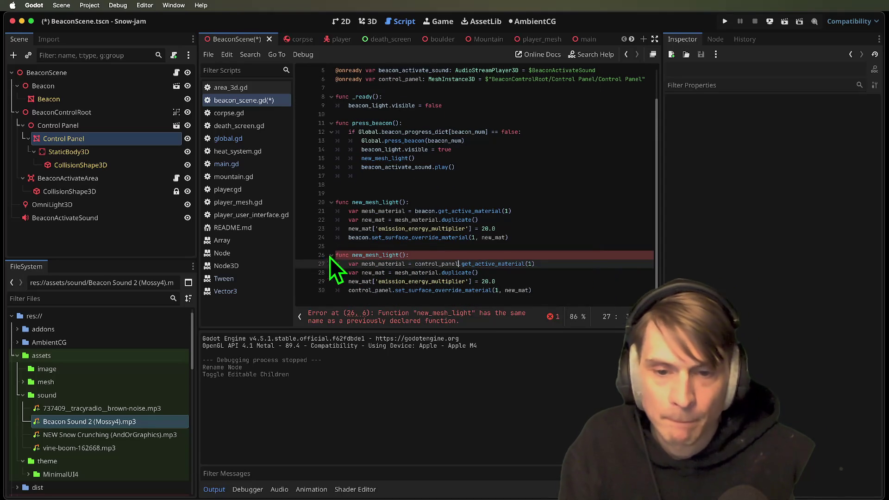
{"action": "double_click", "coordinate": [383, 264]}
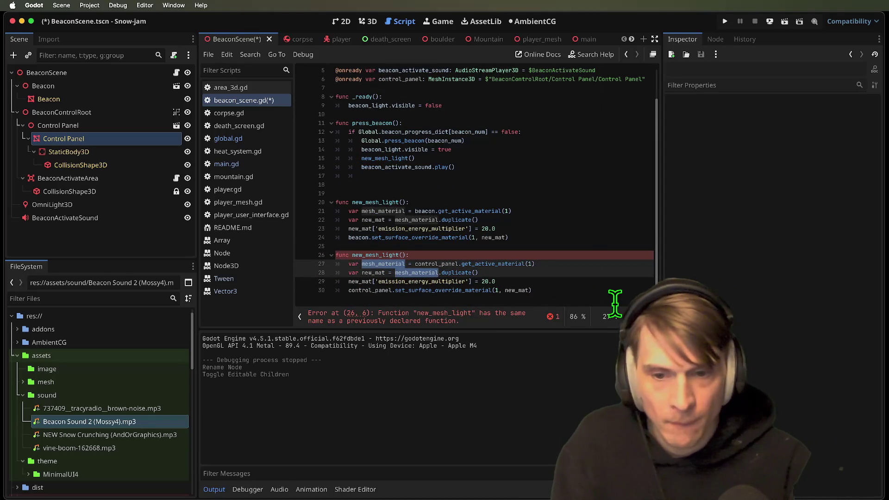
{"action": "type", "text": "control_mesh"}
Step: Rename the copied function to new_mesh_control and save the scene and script
{"action": "left_click", "coordinate": [400, 256]}
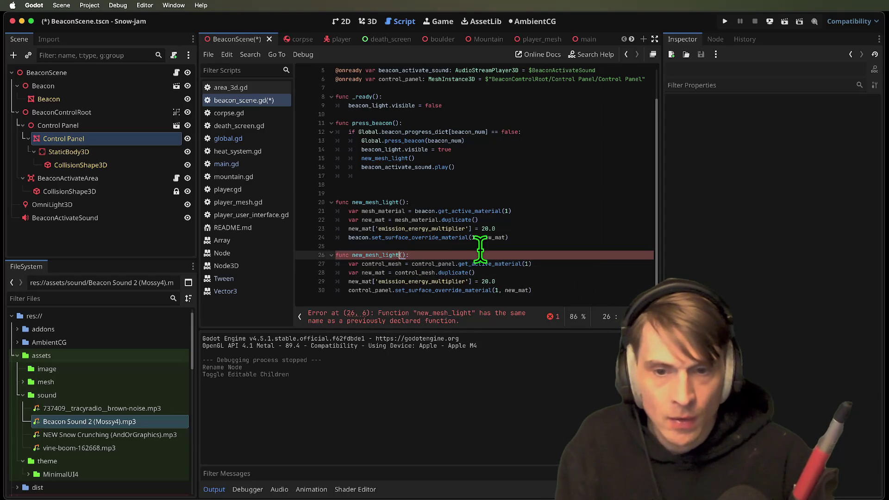
{"action": "key", "text": "BackSpace"}
{"action": "key", "text": "BackSpace"}
{"action": "key", "text": "BackSpace"}
{"action": "type", "text": "control"}
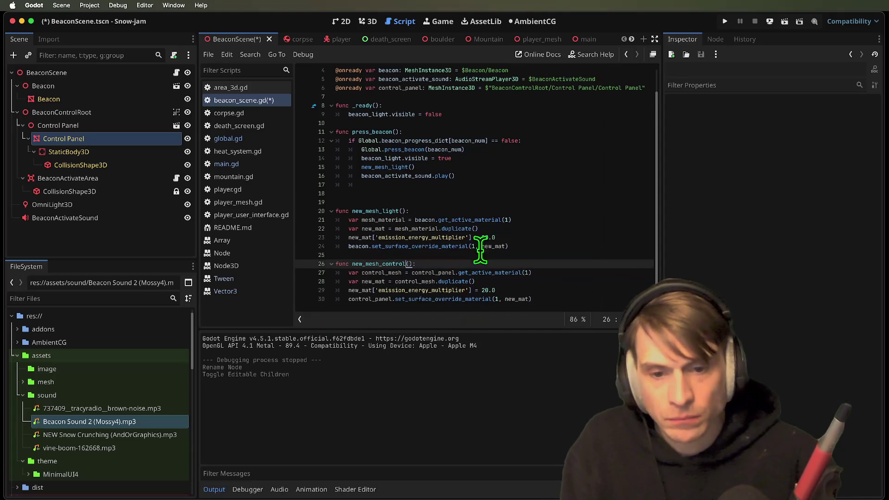
{"action": "left_click", "coordinate": [531, 299]}
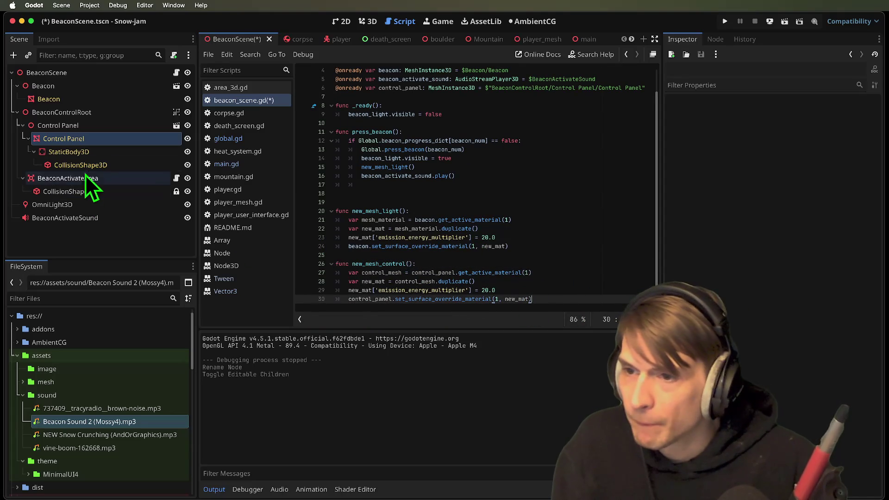
{"action": "key", "text": "ctrl+s"}
{"action": "left_click", "coordinate": [85, 142]}
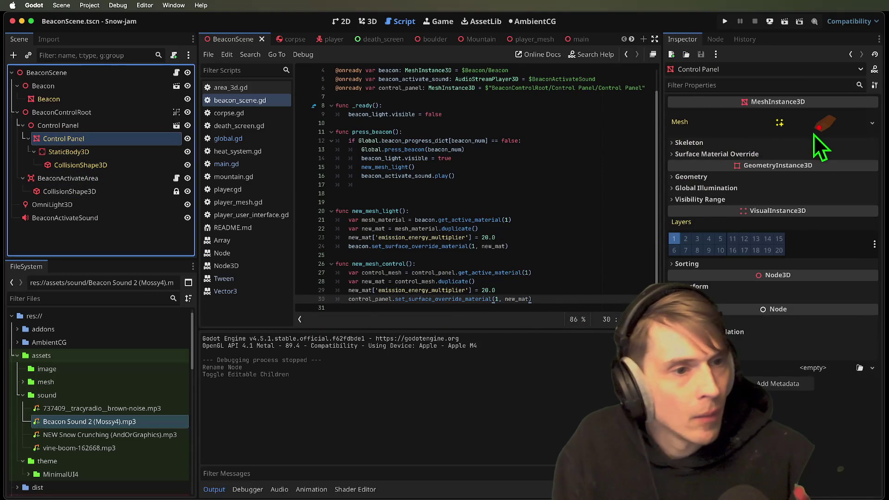
Step: Find the Button material in Control Panel's mesh and change get_active_material(1) to get_active_material(0)
{"action": "left_click", "coordinate": [816, 132]}
{"action": "left_click", "coordinate": [806, 120]}
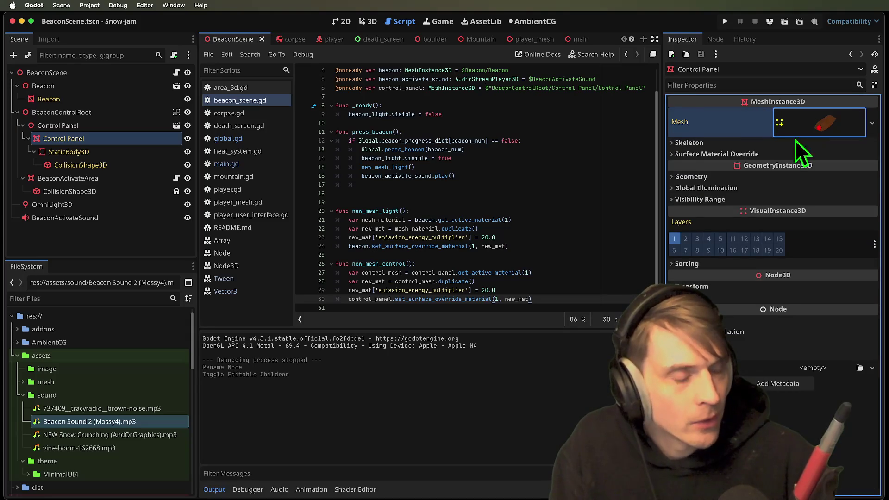
{"action": "left_click", "coordinate": [846, 119]}
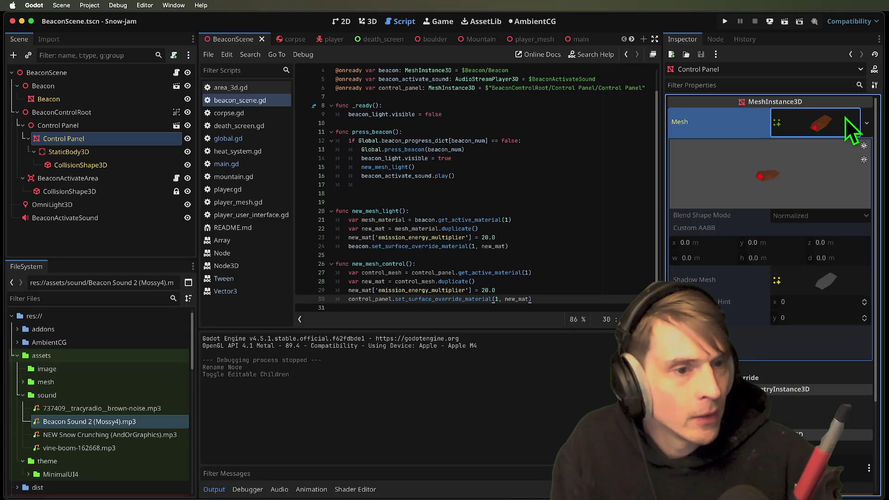
{"action": "left_click", "coordinate": [749, 350]}
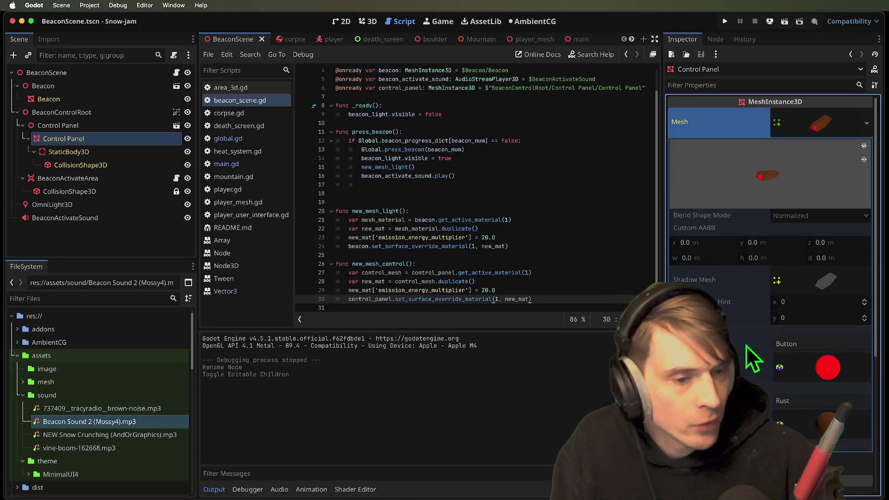
{"action": "scroll", "coordinate": [517, 254], "scroll_direction": "down", "scroll_amount": 1}
{"action": "left_click", "coordinate": [550, 264]}
{"action": "key", "text": "BackSpace"}
{"action": "key", "text": "BackSpace"}
{"action": "type", "text": "0"}
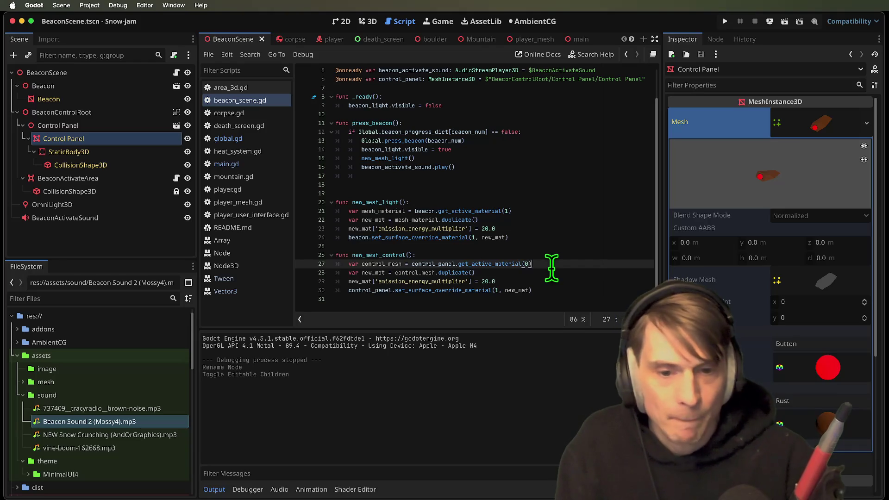
{"action": "type", "text": ")"}
{"action": "left_click", "coordinate": [583, 276]}
{"action": "left_click", "coordinate": [584, 280]}
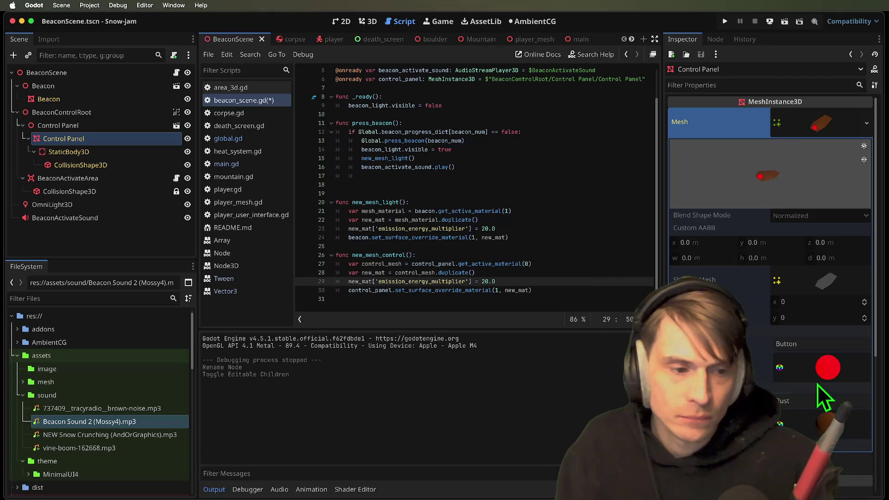
{"action": "double_click", "coordinate": [398, 281]}
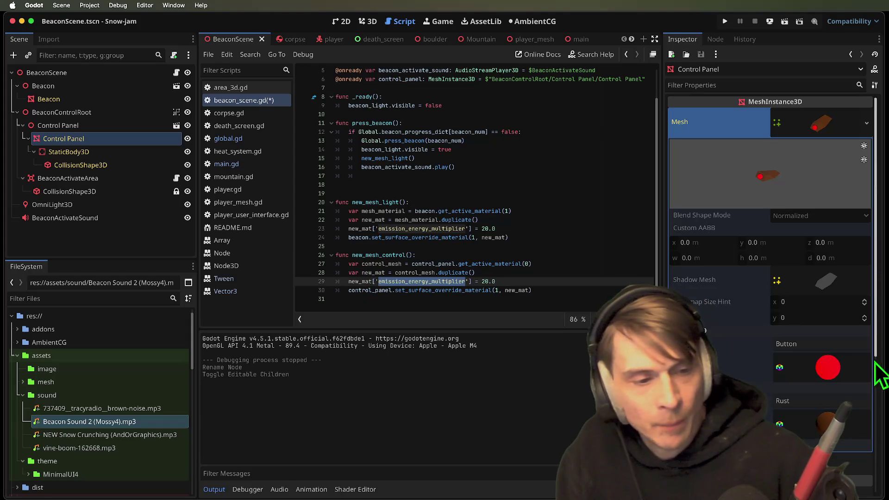
Step: Check the Button material's red colour and copy its emission property path
{"action": "left_click", "coordinate": [832, 370]}
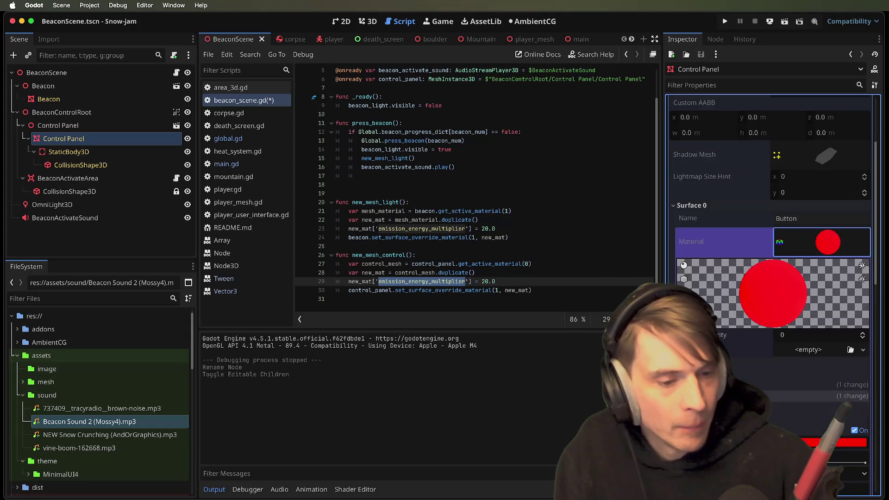
{"action": "left_click", "coordinate": [819, 415]}
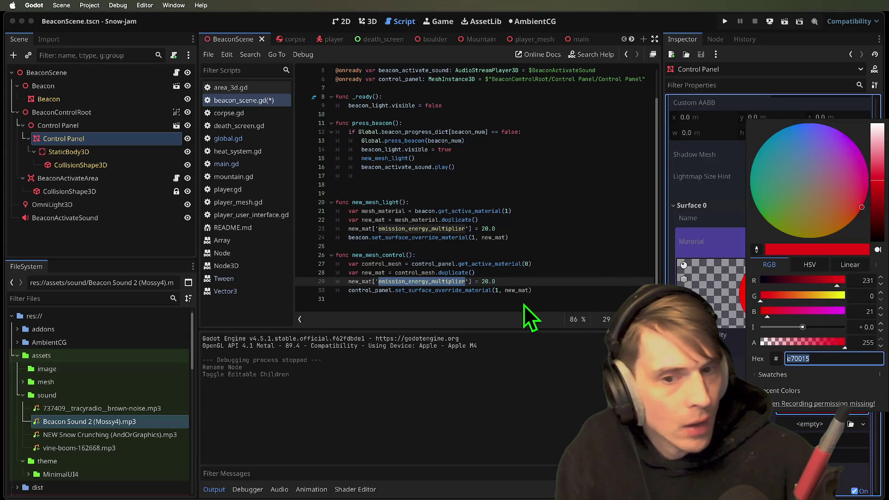
{"action": "key", "text": "Escape"}
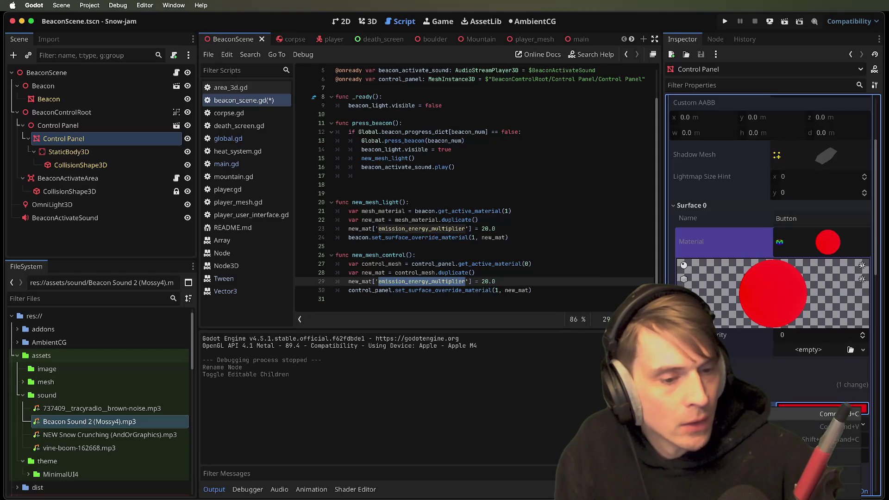
{"action": "scroll", "coordinate": [768, 278], "scroll_direction": "down", "scroll_amount": 3}
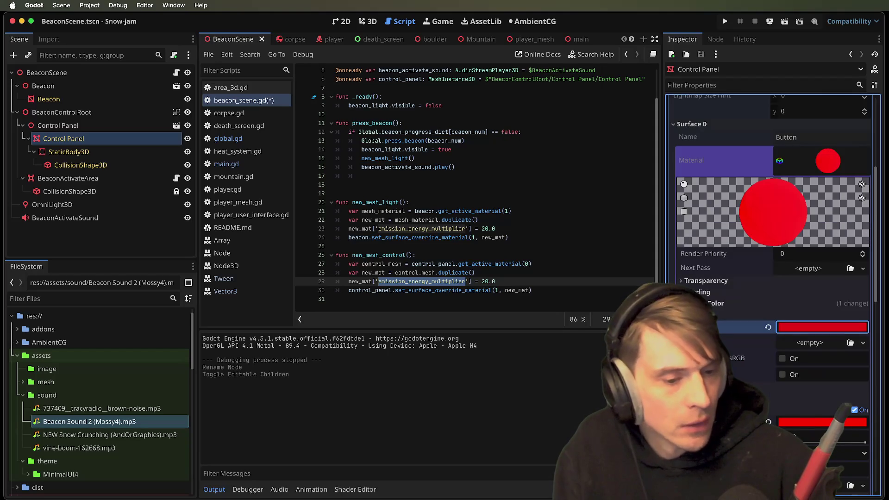
{"action": "right_click", "coordinate": [741, 409]}
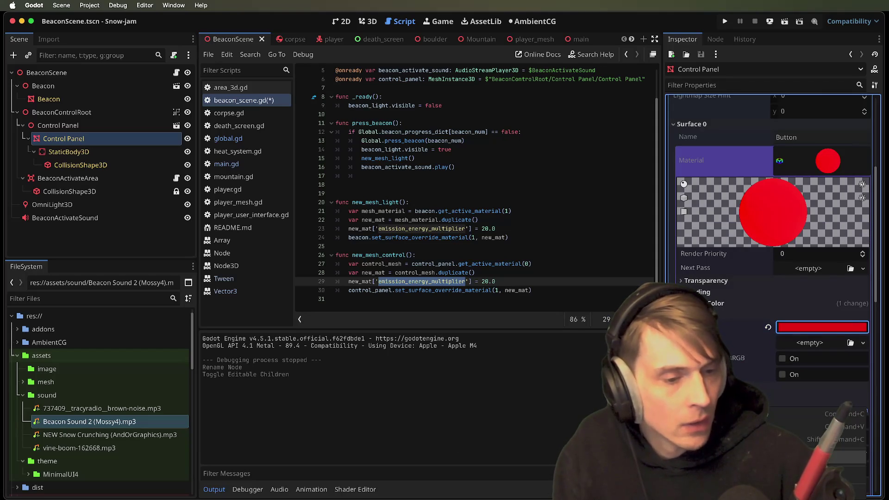
{"action": "left_click", "coordinate": [815, 426]}
Step: Replace the emission multiplier line with new_mat['emission'] = Color.GREEN
{"action": "left_click", "coordinate": [549, 267]}
{"action": "key", "text": "Down"}
{"action": "key", "text": "Return"}
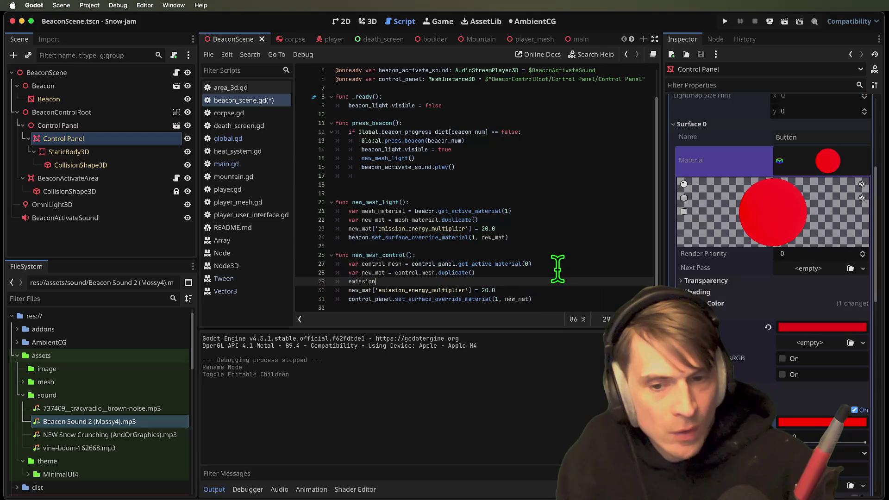
{"action": "left_click", "coordinate": [406, 290]}
{"action": "key", "text": "alt+Delete"}
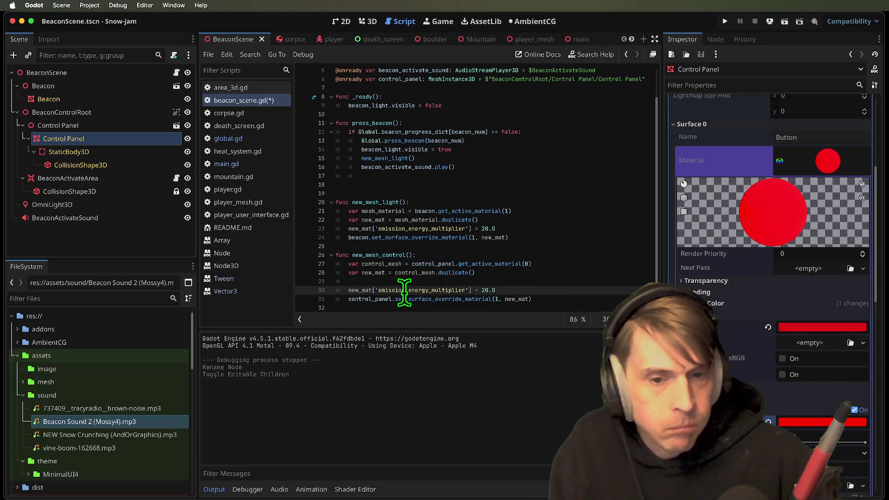
{"action": "left_click", "coordinate": [512, 287]}
{"action": "key", "text": "BackSpace"}
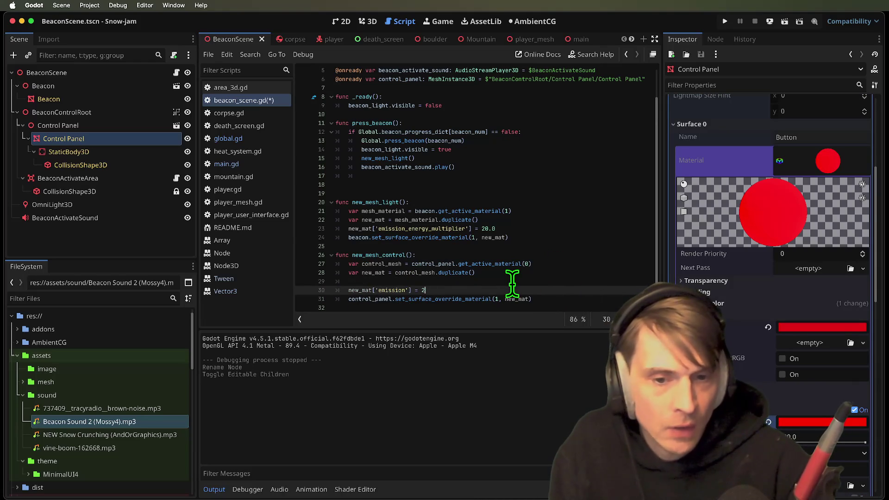
{"action": "type", "text": "olor."}
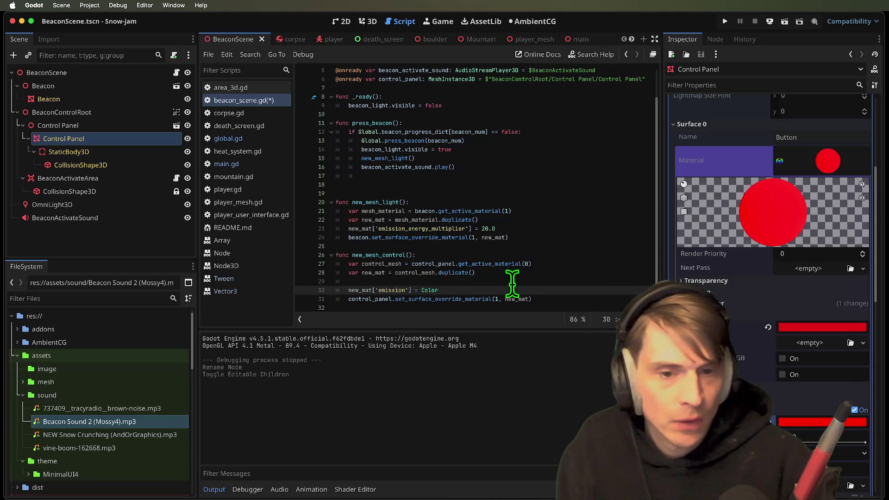
{"action": "type", "text": "a"}
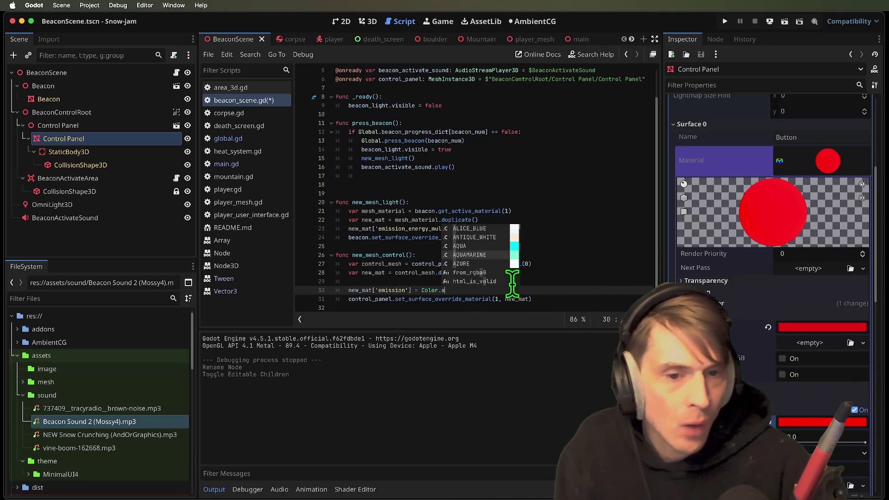
{"action": "scroll", "coordinate": [512, 282], "scroll_direction": "down", "scroll_amount": 3}
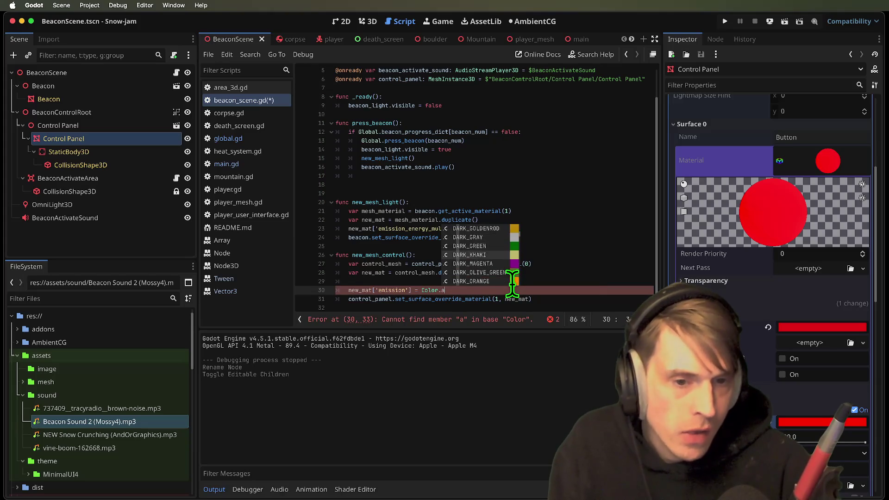
{"action": "key", "text": "BackSpace"}
{"action": "type", "text": "ligh"}
{"action": "key", "text": "BackSpace"}
{"action": "key", "text": "BackSpace"}
{"action": "type", "text": "green"}
{"action": "key", "text": "Return"}
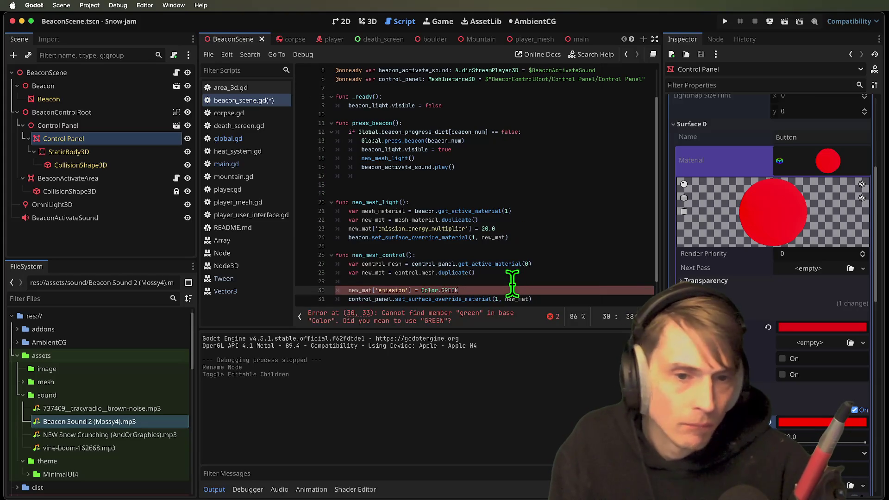
{"action": "key", "text": "Up"}
{"action": "key", "text": "alt+Down"}
{"action": "key", "text": "alt+Down"}
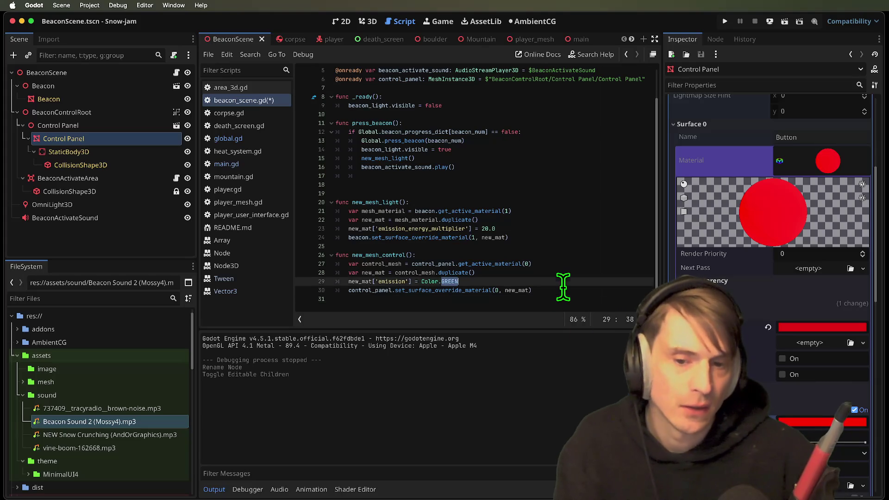
Step: Add new_mat['albedo_color'] = Color.GREEN above the emission line and run the game
{"action": "double_click", "coordinate": [360, 282]}
{"action": "key", "text": "ctrl+c"}
{"action": "key", "text": "Left"}
{"action": "key", "text": "Return"}
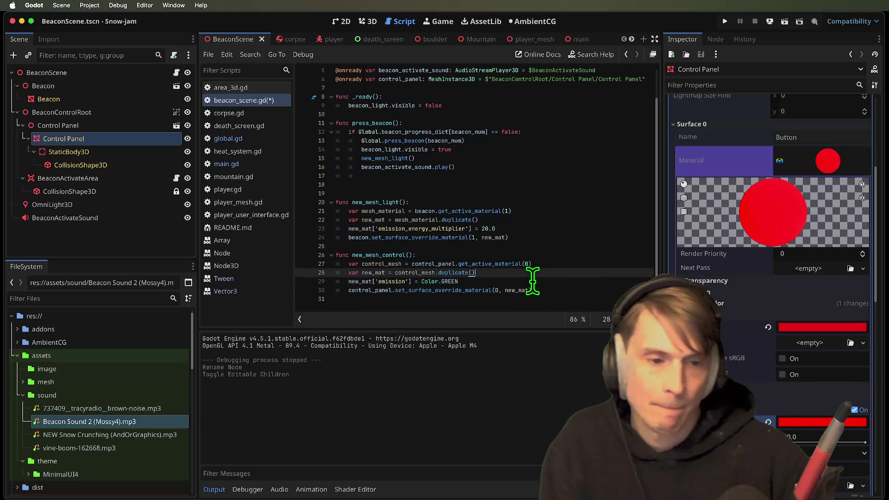
{"action": "key", "text": "Up"}
{"action": "key", "text": "ctrl+v"}
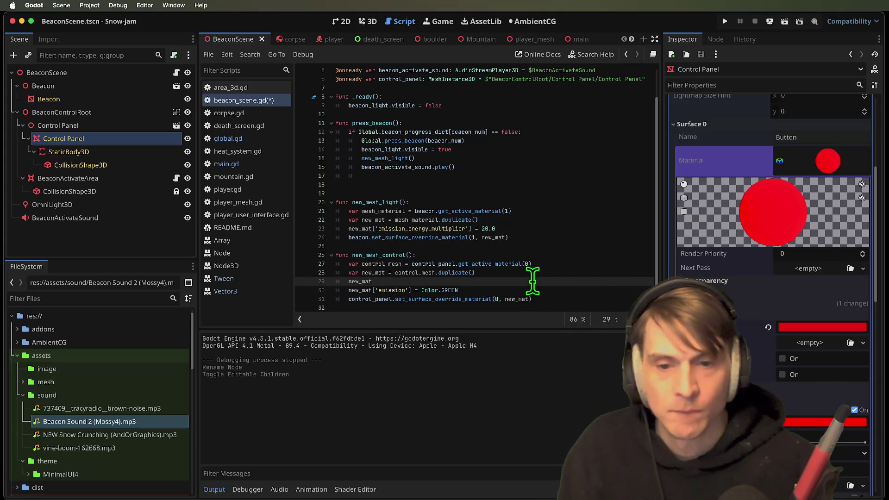
{"action": "type", "text": "['al"}
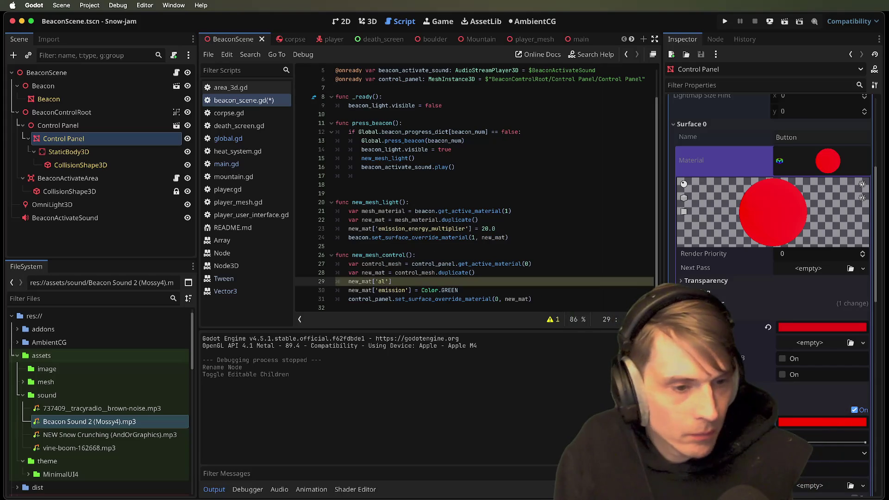
{"action": "right_click", "coordinate": [727, 327]}
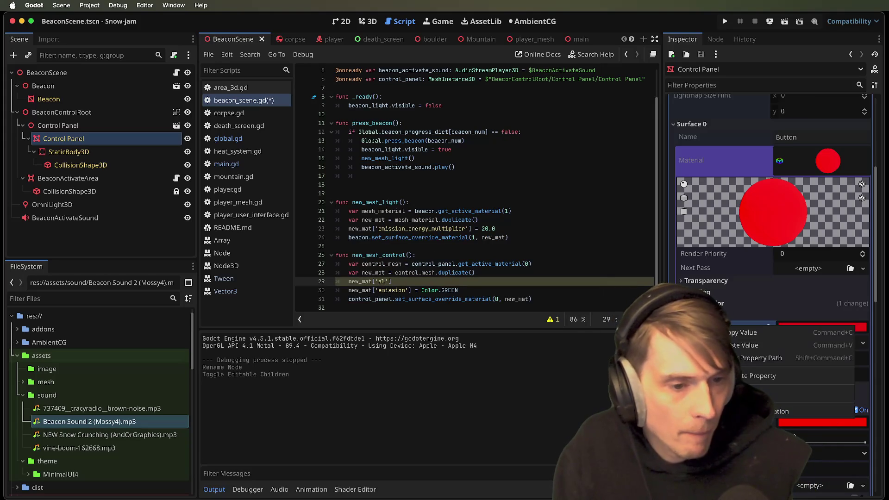
{"action": "left_click", "coordinate": [749, 359]}
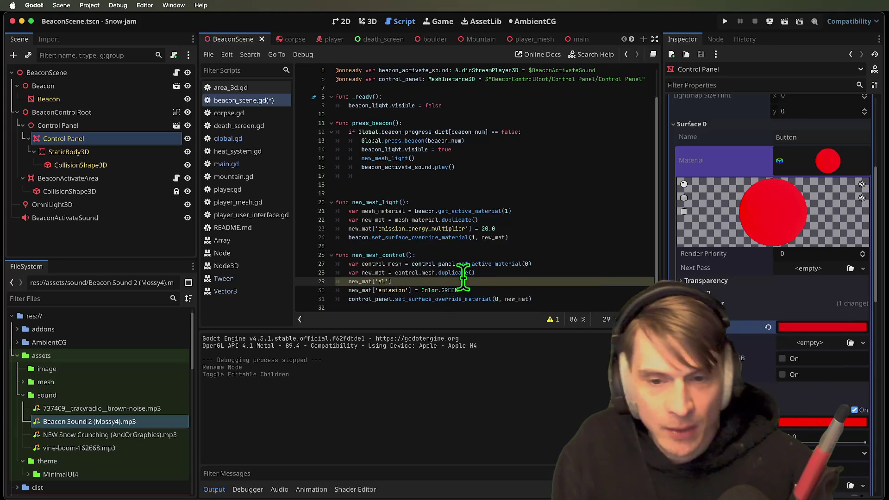
{"action": "key", "text": "BackSpace"}
{"action": "key", "text": "super+v"}
{"action": "key", "text": "Left"}
{"action": "key", "text": "Left"}
{"action": "key", "text": "Left"}
{"action": "key", "text": "BackSpace"}
{"action": "key", "text": "End"}
{"action": "type", "text": "="}
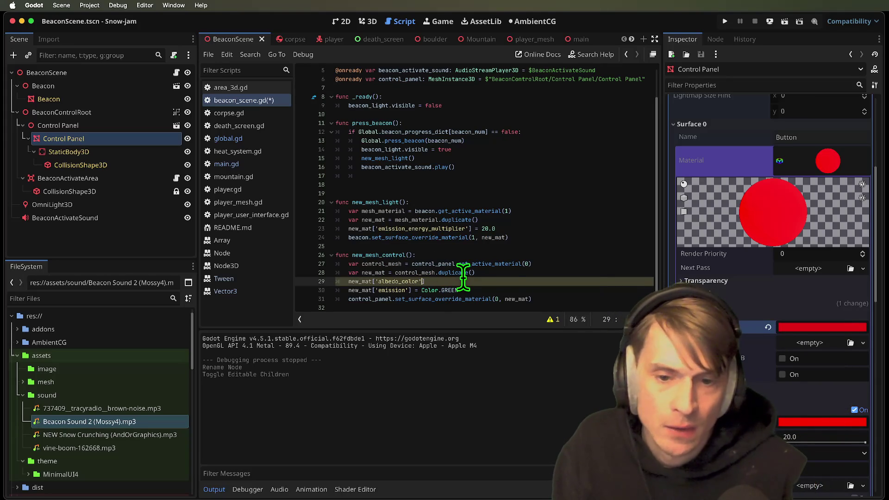
{"action": "double_click", "coordinate": [434, 290]}
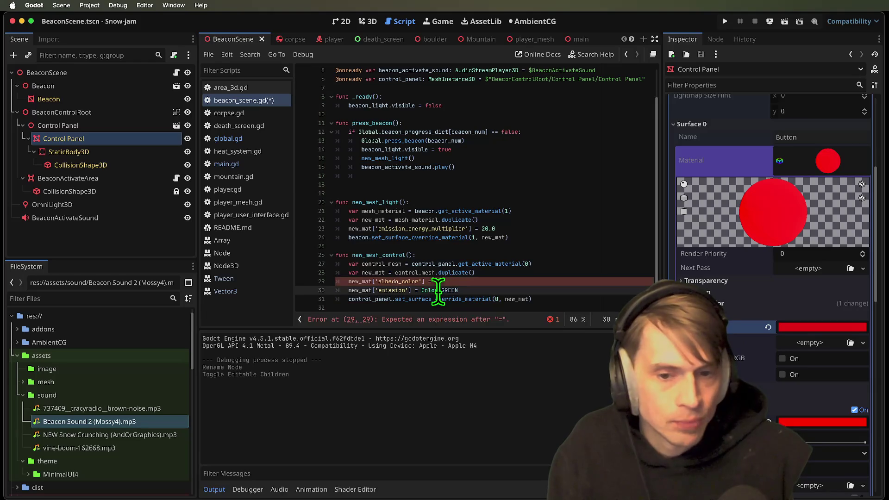
{"action": "key", "text": "shift+End"}
{"action": "key", "text": "super+c"}
{"action": "left_click", "coordinate": [482, 281]}
{"action": "key", "text": "super+v"}
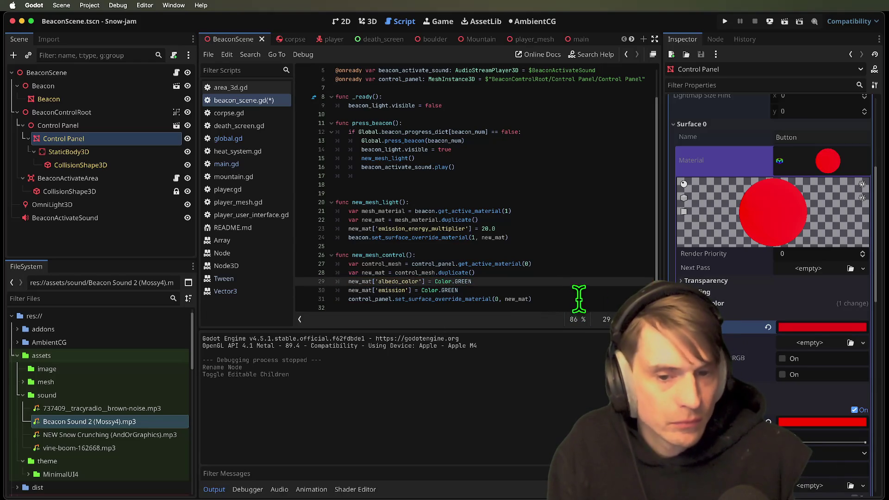
{"action": "key", "text": "super+b"}
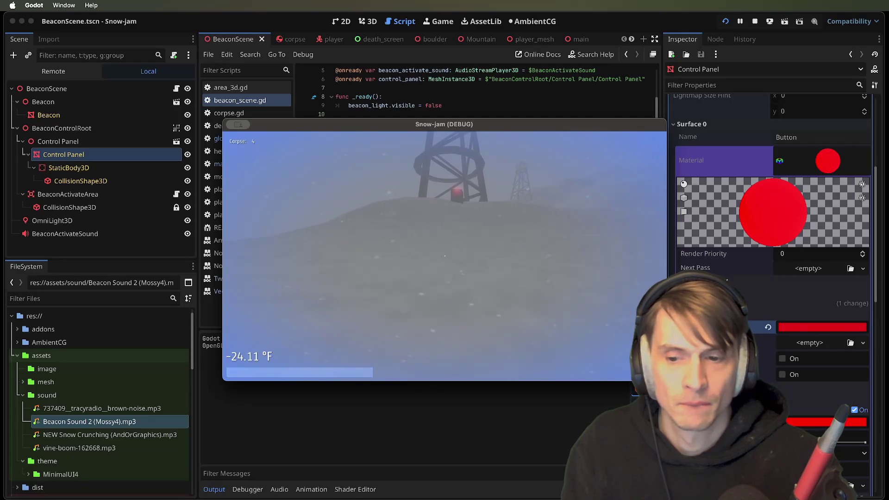
Step: Walk the player toward the beacon tower until frozen at -40 °F, then stop the game
{"action": "key", "text": "w"}
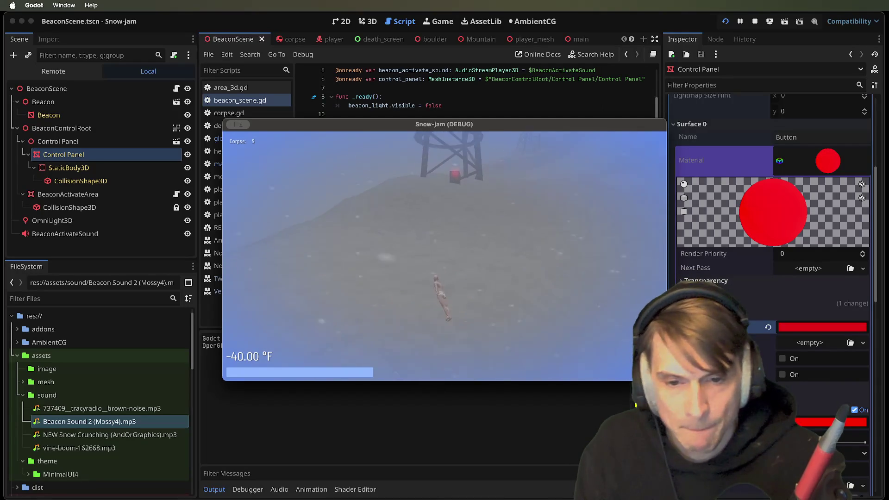
{"action": "key", "text": "w"}
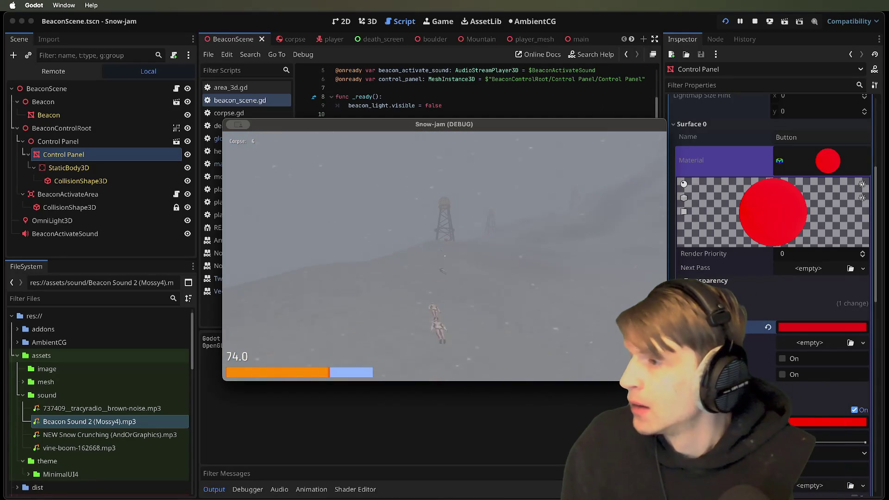
{"action": "key", "text": "w"}
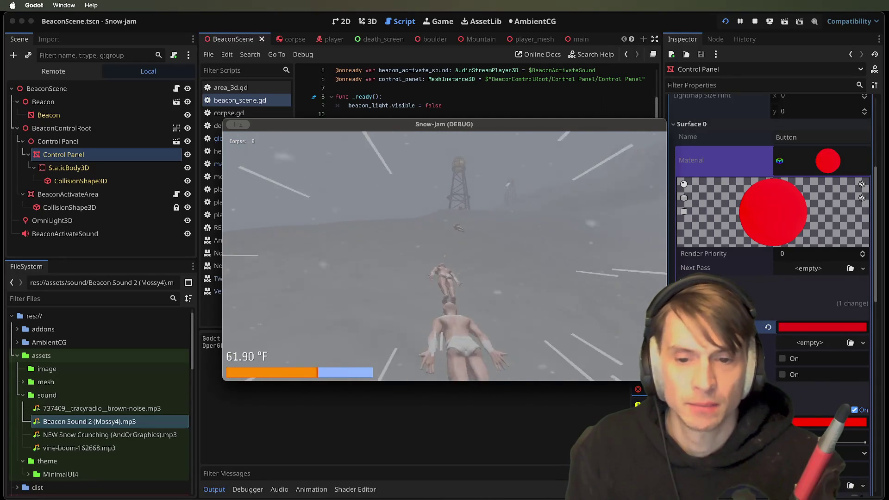
{"action": "key", "text": "w"}
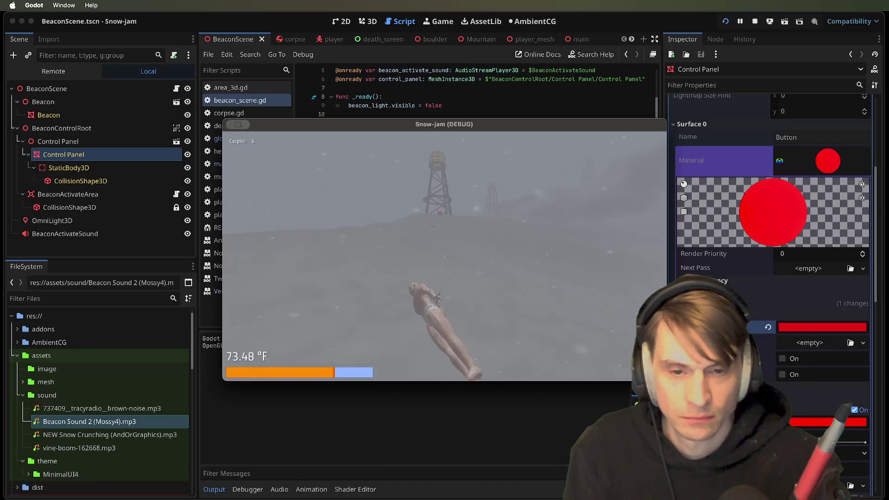
{"action": "key", "text": "w"}
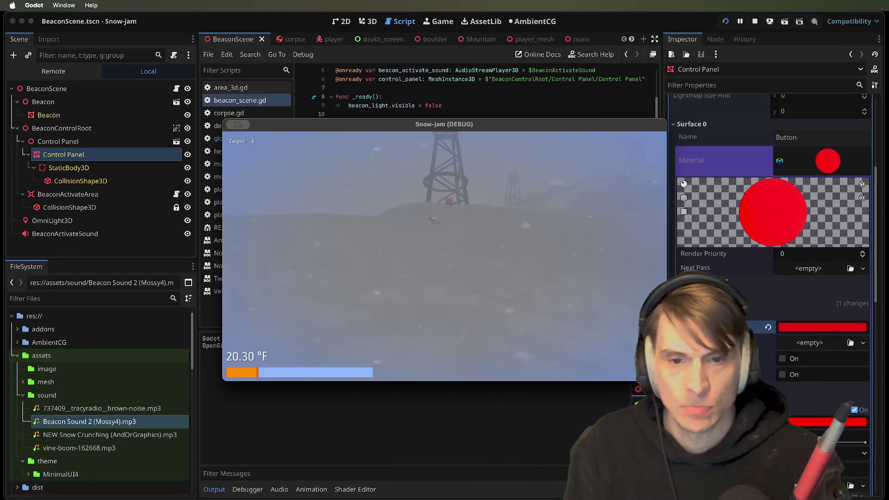
{"action": "key", "text": "w"}
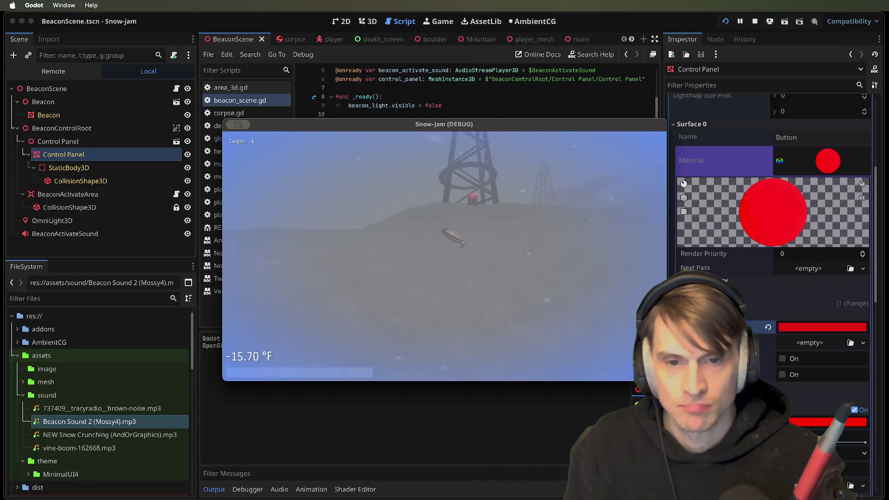
{"action": "key", "text": "w"}
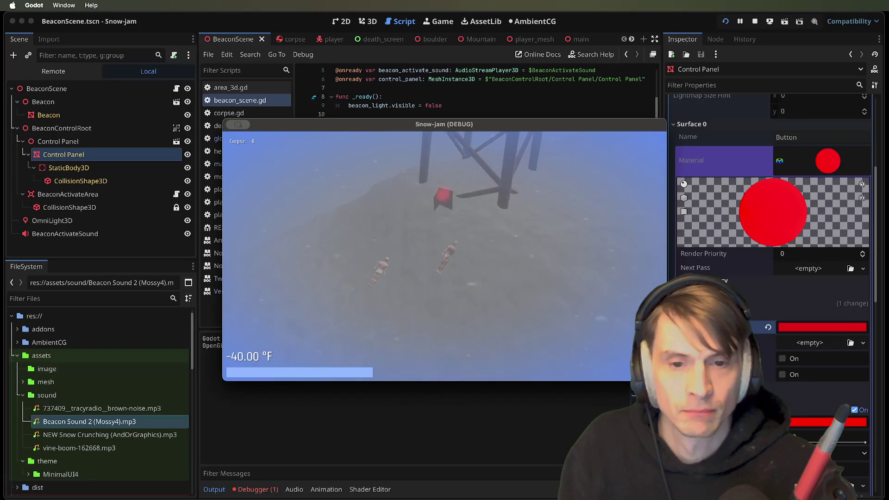
{"action": "key", "text": "super+period"}
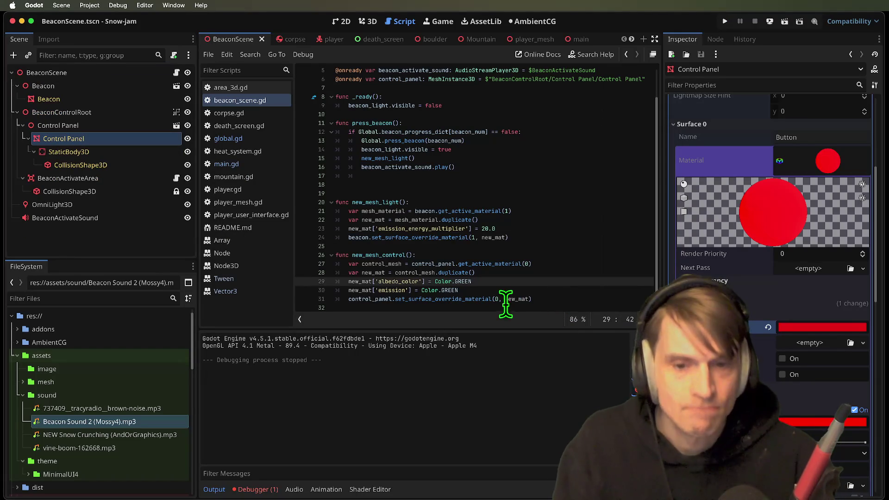
Step: Add a new_mesh_control() call after new_mesh_light() in press_beacon, then switch to the player scene
{"action": "left_click", "coordinate": [413, 280]}
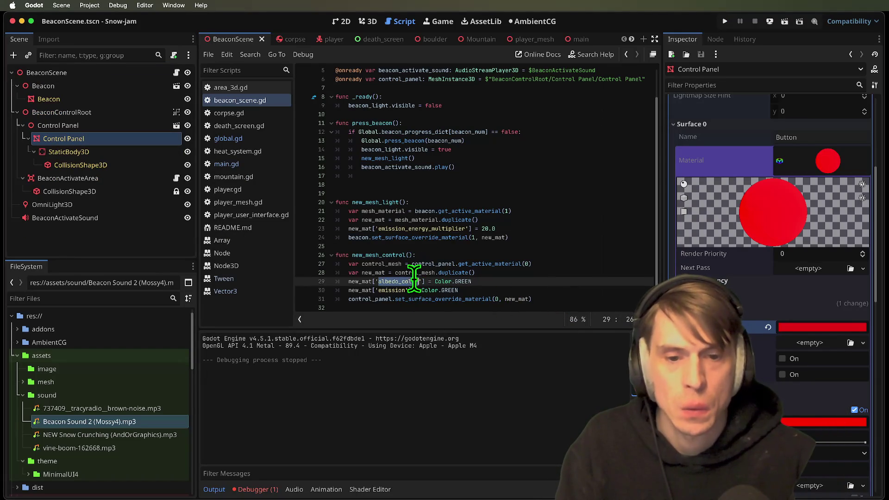
{"action": "double_click", "coordinate": [437, 264]}
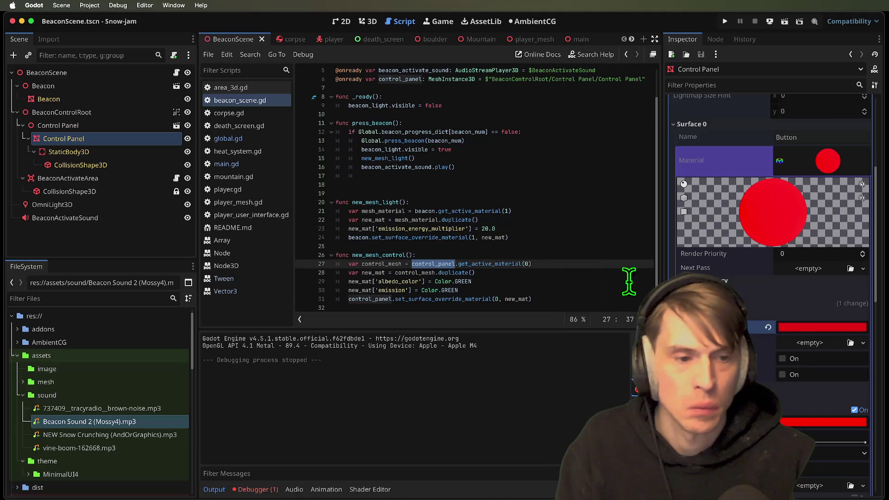
{"action": "scroll", "coordinate": [796, 260], "scroll_direction": "up", "scroll_amount": 5}
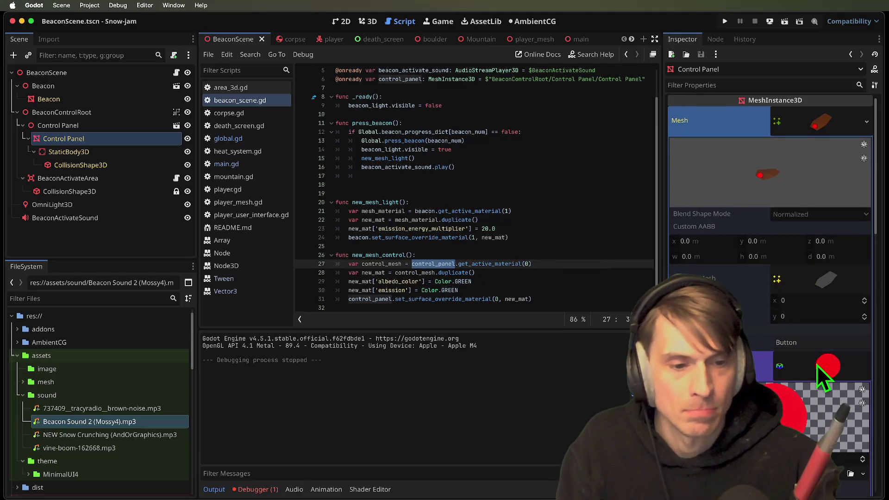
{"action": "scroll", "coordinate": [815, 315], "scroll_direction": "down", "scroll_amount": 4}
{"action": "scroll", "coordinate": [489, 297], "scroll_direction": "down", "scroll_amount": 1}
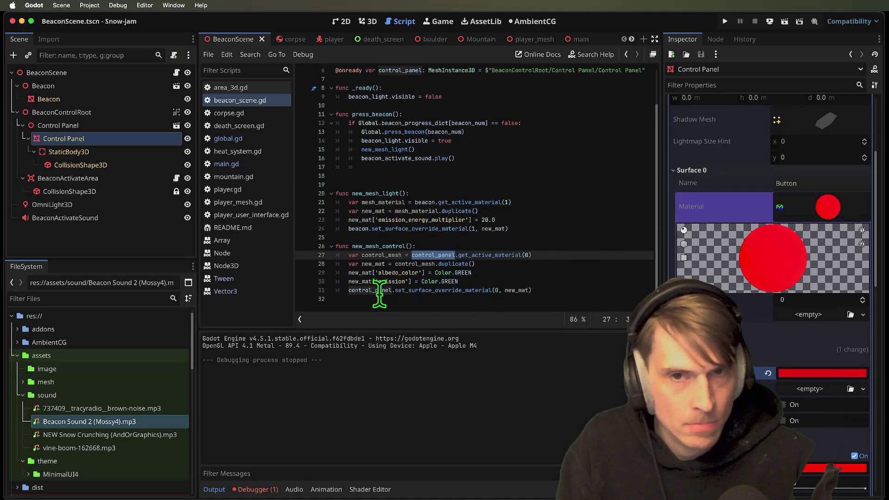
{"action": "double_click", "coordinate": [389, 246]}
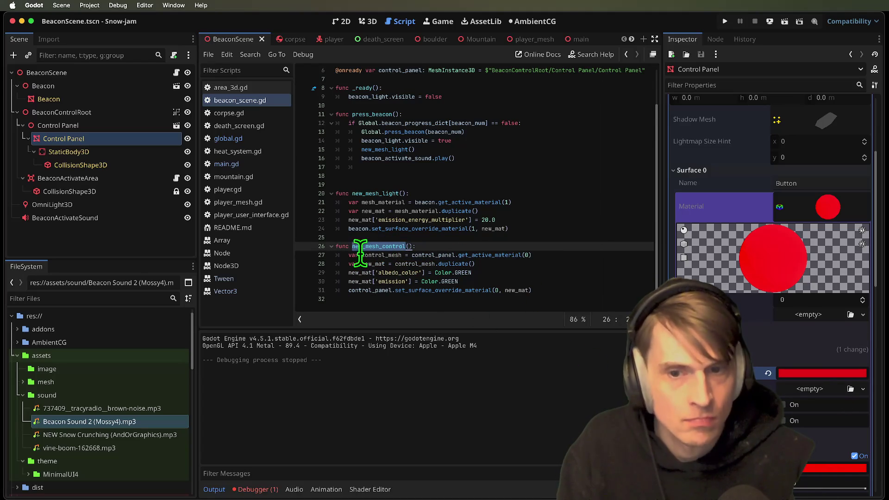
{"action": "scroll", "coordinate": [501, 153], "scroll_direction": "up", "scroll_amount": 3}
{"action": "scroll", "coordinate": [521, 218], "scroll_direction": "down", "scroll_amount": 3}
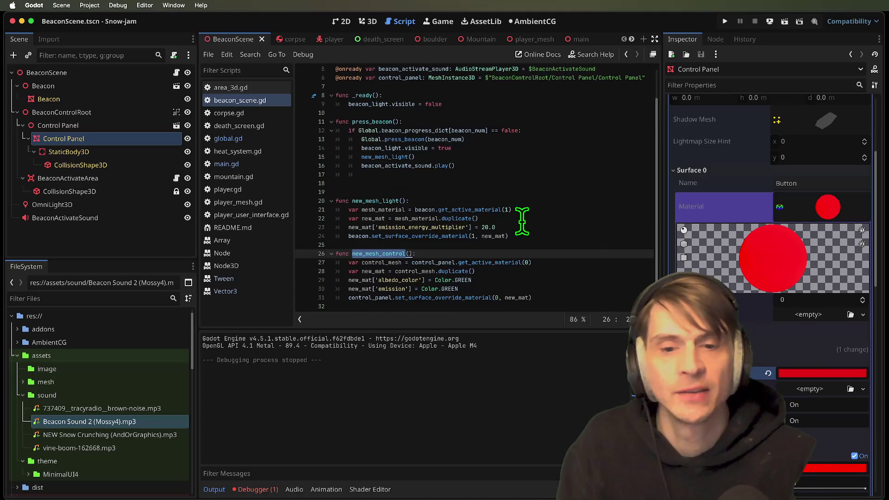
{"action": "scroll", "coordinate": [521, 221], "scroll_direction": "down", "scroll_amount": 1}
{"action": "left_click", "coordinate": [538, 158]}
{"action": "key", "text": "Up"}
{"action": "key", "text": "Return"}
{"action": "key", "text": "super+v"}
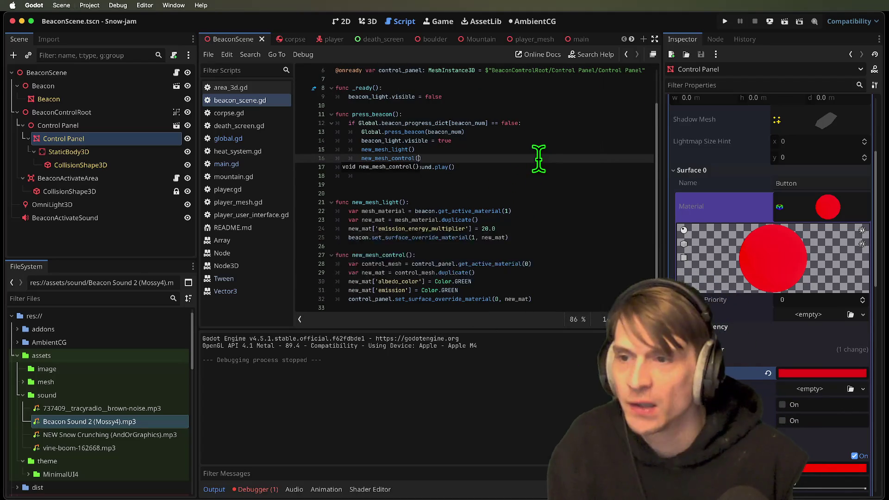
{"action": "left_click", "coordinate": [325, 40]}
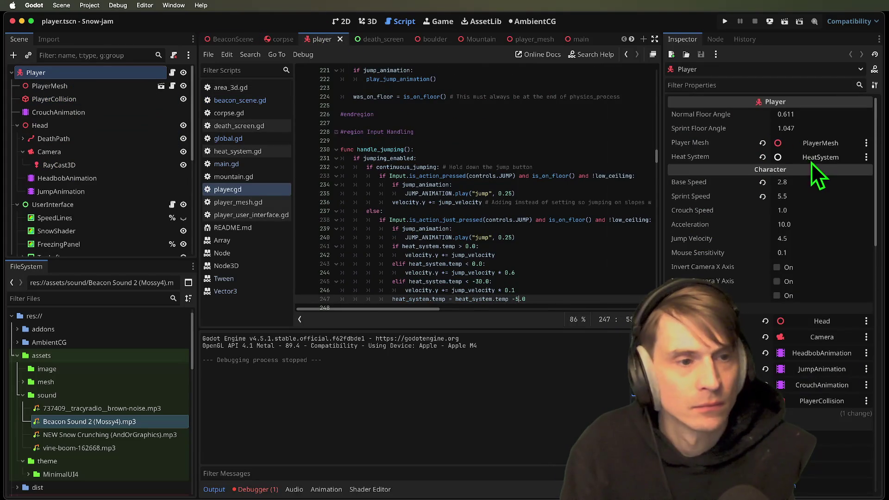
Step: Set Base Speed to 10.0, then playtest walking to the beacon and pressing E to turn its button green
{"action": "left_click", "coordinate": [814, 183]}
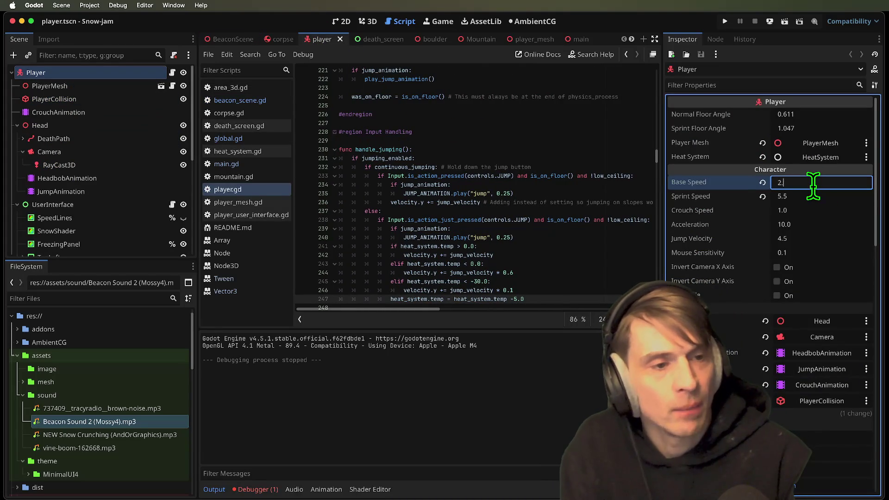
{"action": "key", "text": "Return"}
{"action": "key", "text": "super+b"}
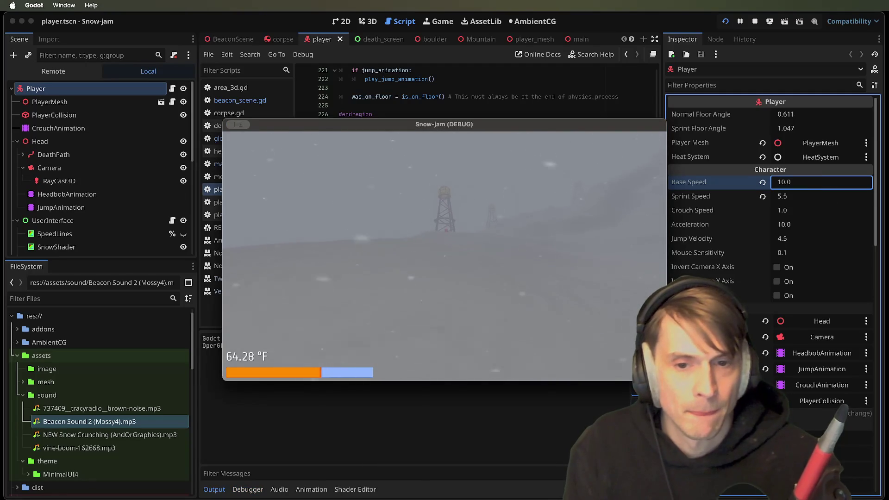
{"action": "key", "text": "w"}
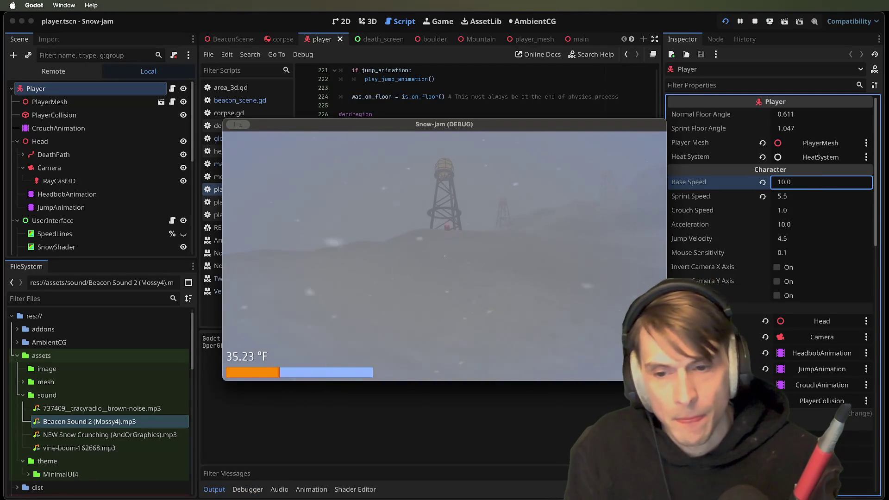
{"action": "key", "text": "w"}
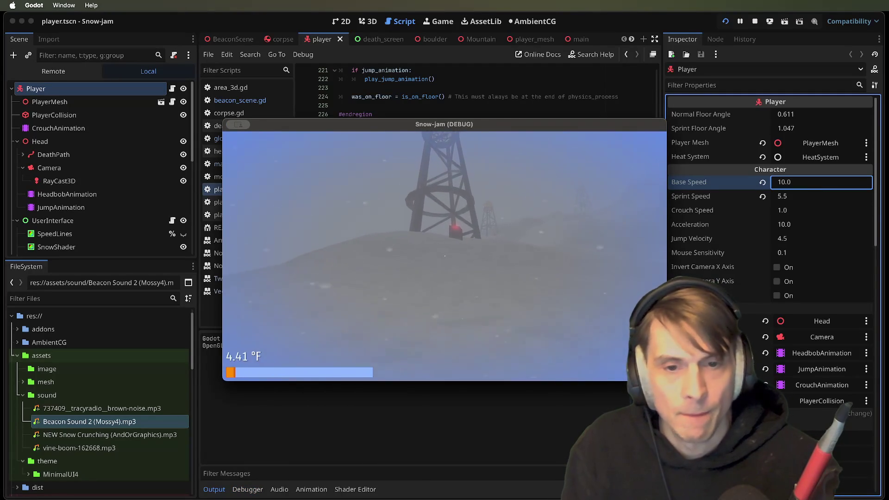
{"action": "key", "text": "w"}
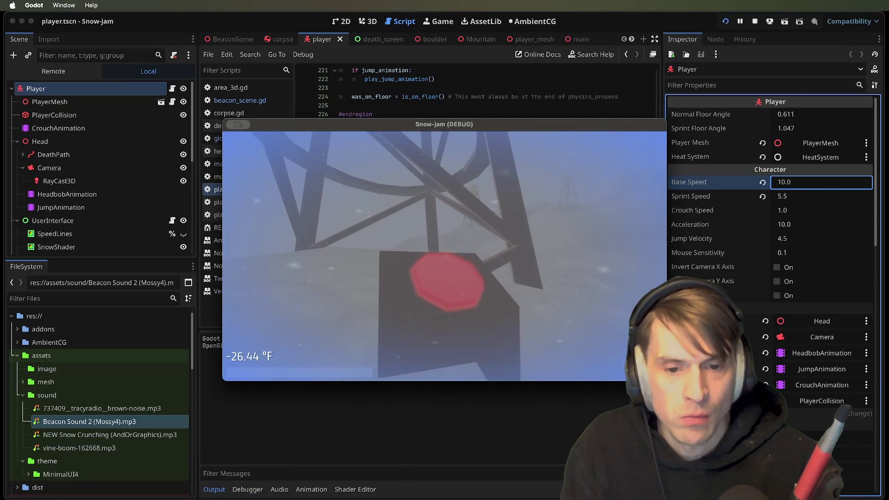
{"action": "key", "text": "e"}
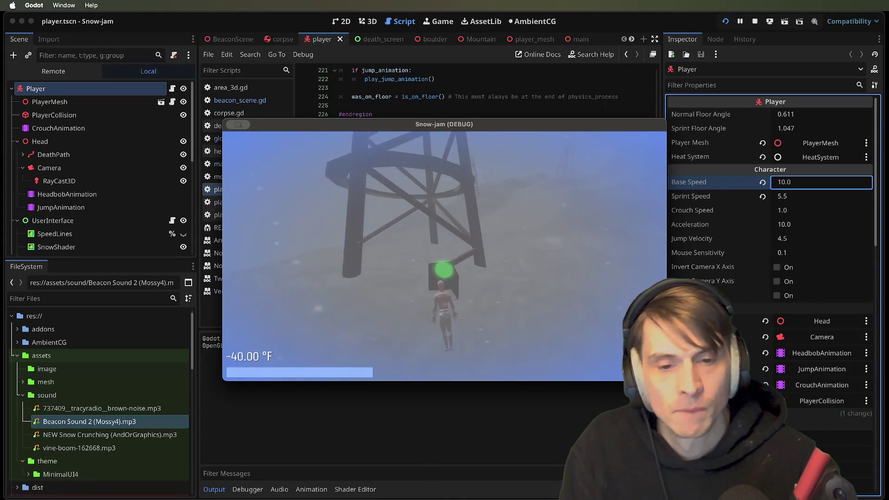
{"action": "key", "text": "F8"}
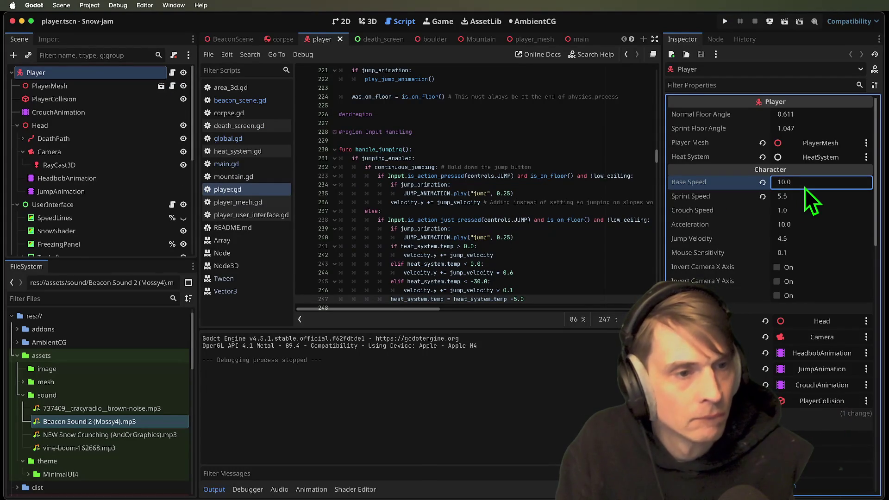
Step: Undo the Base Speed change back to 2.8 and save the player scene
{"action": "left_click", "coordinate": [510, 211]}
{"action": "key", "text": "ctrl+z"}
{"action": "key", "text": "ctrl+s"}
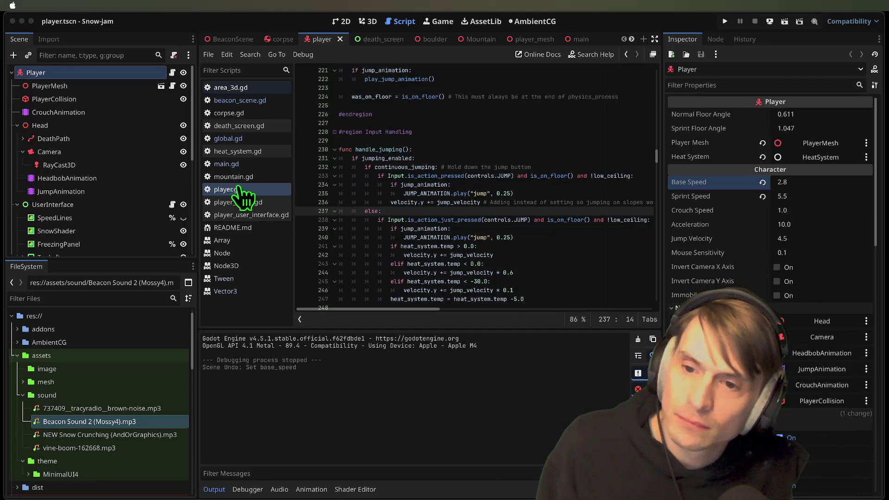
Step: Save the current scene and switch to the death_screen scene
{"action": "left_click", "coordinate": [563, 382]}
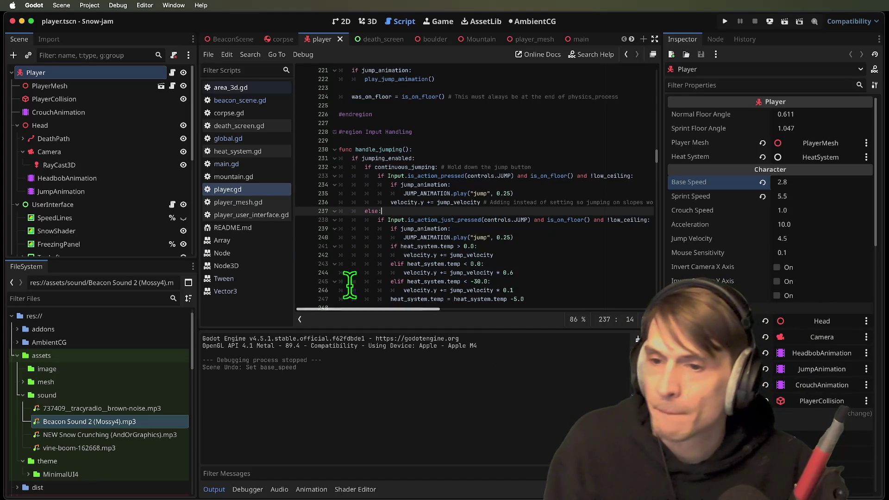
{"action": "key", "text": "super+s"}
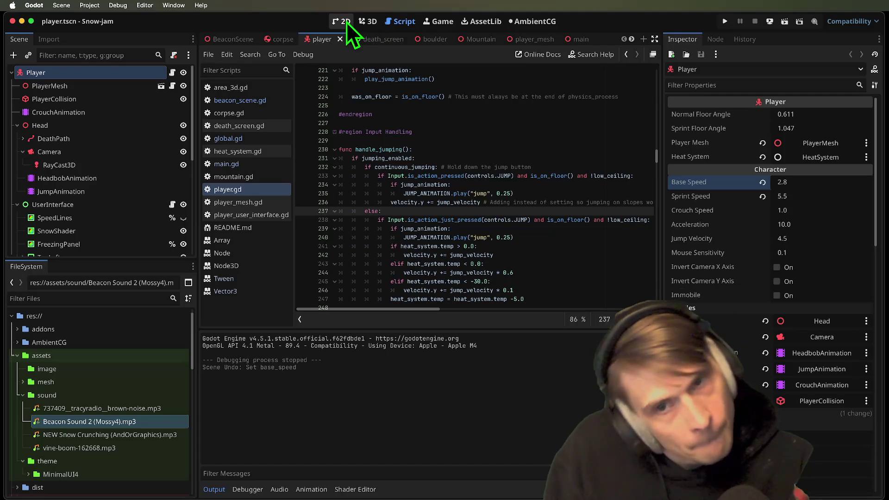
{"action": "left_click", "coordinate": [359, 40]}
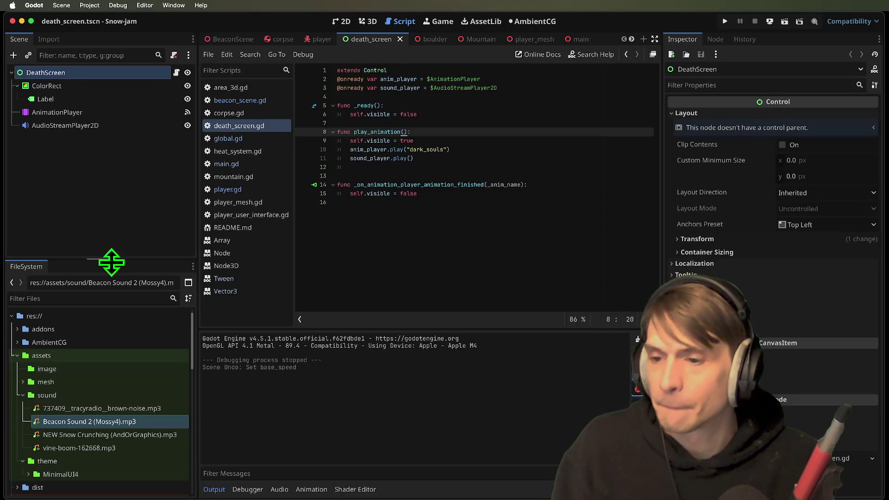
Step: Enlarge the FileSystem panel upward and collapse the sound and theme folders
{"action": "left_click_drag", "start_coordinate": [114, 259], "coordinate": [125, 219]}
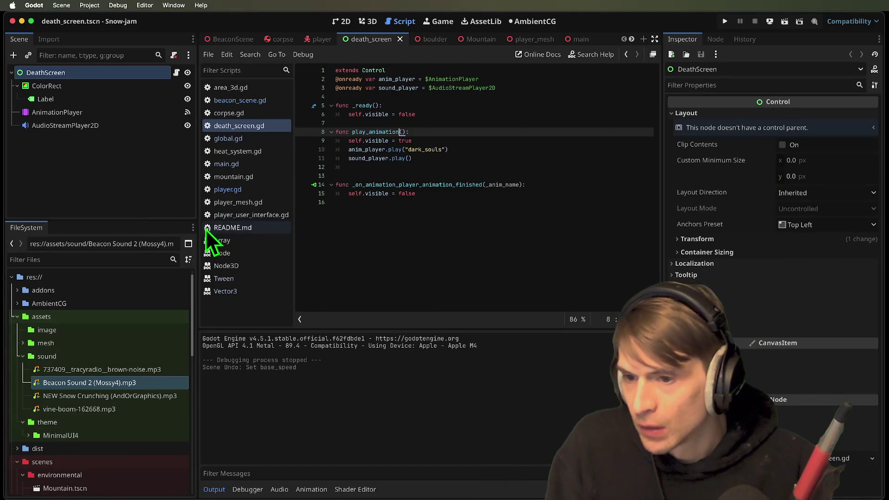
{"action": "mouse_move", "coordinate": [174, 220]}
{"action": "left_mouse_down"}
{"action": "mouse_move", "coordinate": [174, 239]}
{"action": "mouse_move", "coordinate": [175, 144]}
{"action": "mouse_move", "coordinate": [175, 162]}
{"action": "left_mouse_up"}
{"action": "double_click", "coordinate": [32, 307]}
{"action": "double_click", "coordinate": [45, 319]}
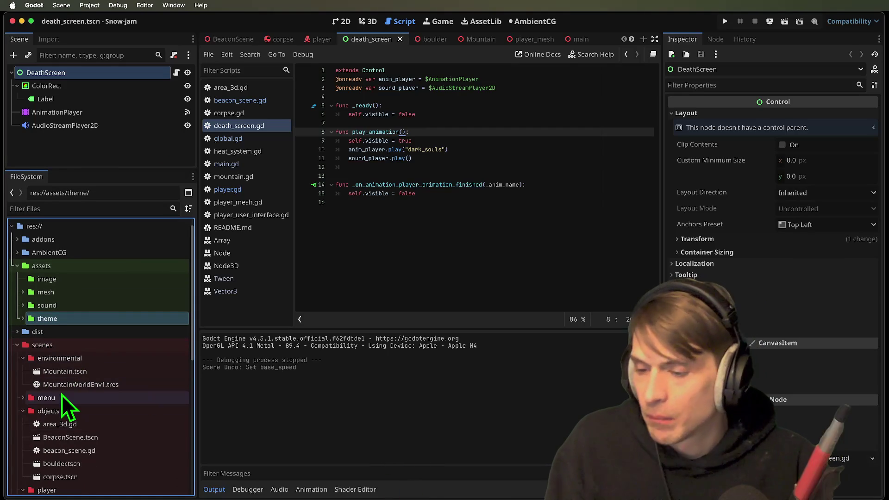
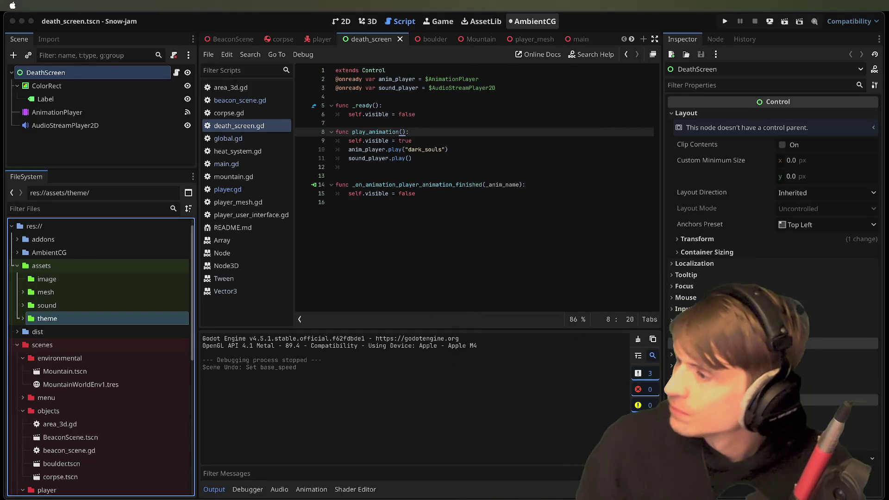
Step: Switch from the Godot editor to Firefox, where the Fear Fun album plays on Spotify
{"action": "key", "text": "super+Tab"}
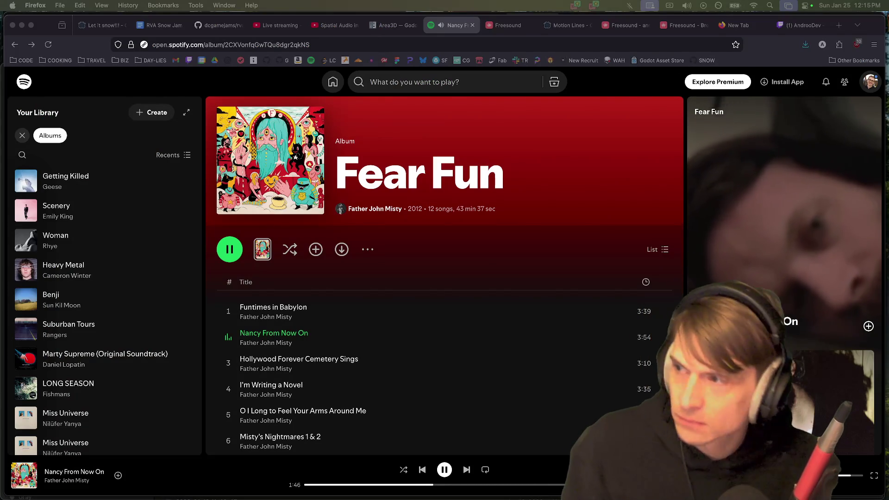
Step: Focus the browser, glance at the Area3D docs tab, and return to the Spotify album page
{"action": "left_click", "coordinate": [582, 260]}
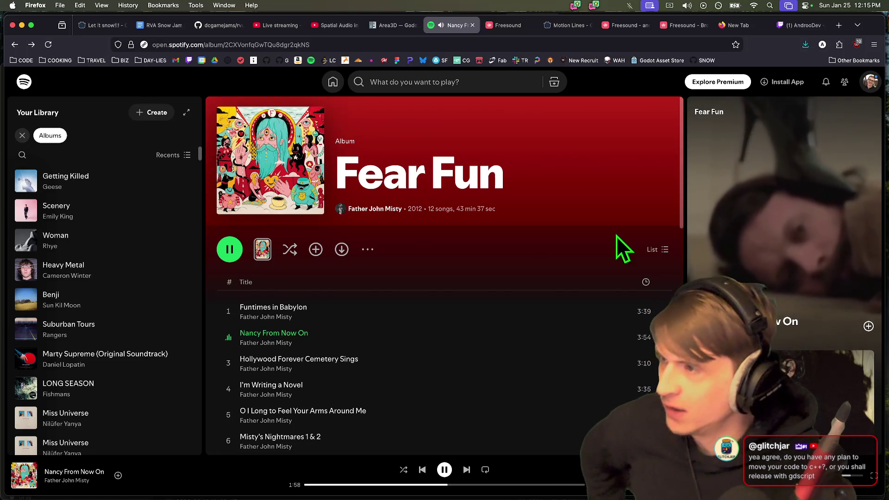
{"action": "left_click", "coordinate": [406, 20]}
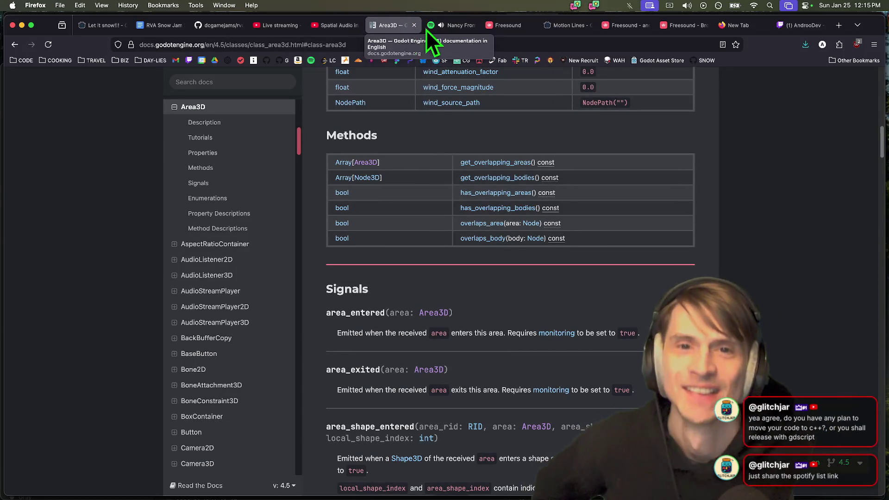
{"action": "left_click", "coordinate": [466, 25]}
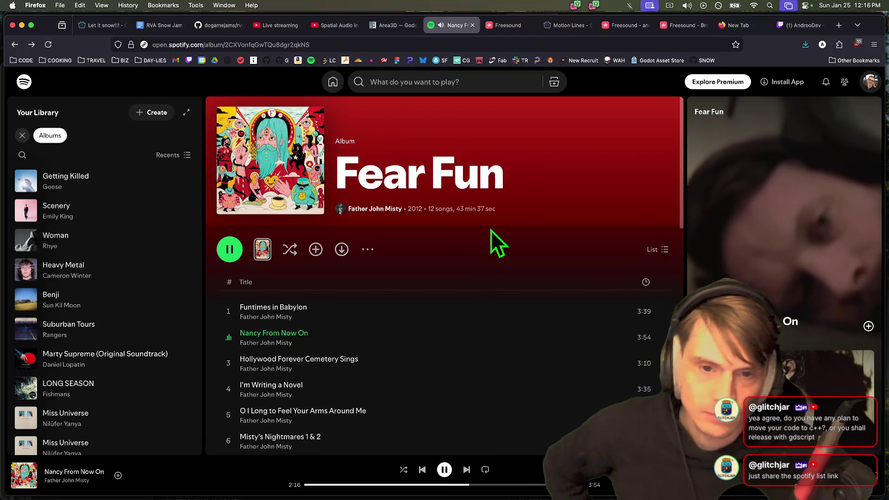
Step: Copy the Fear Fun album link to the clipboard with Share > Copy album link
{"action": "right_click", "coordinate": [555, 202]}
{"action": "mouse_move", "coordinate": [616, 268]}
{"action": "mouse_move", "coordinate": [622, 287]}
{"action": "left_click", "coordinate": [716, 287]}
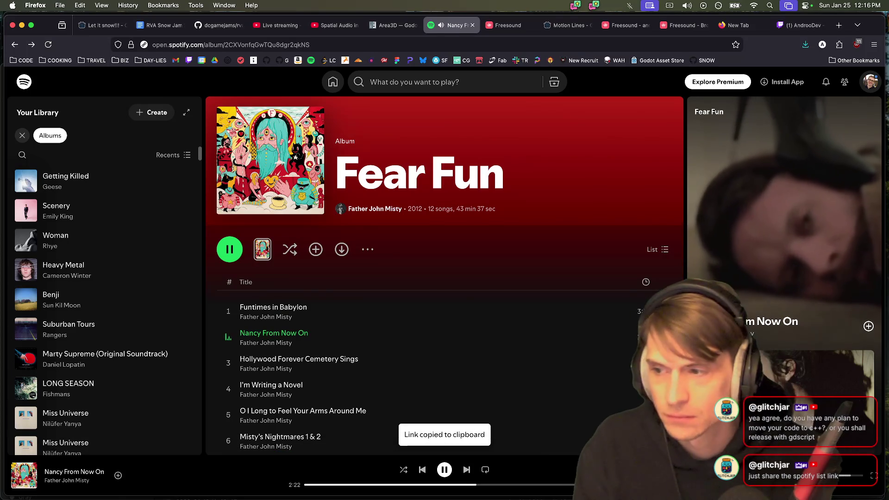
{"action": "left_click", "coordinate": [388, 471]}
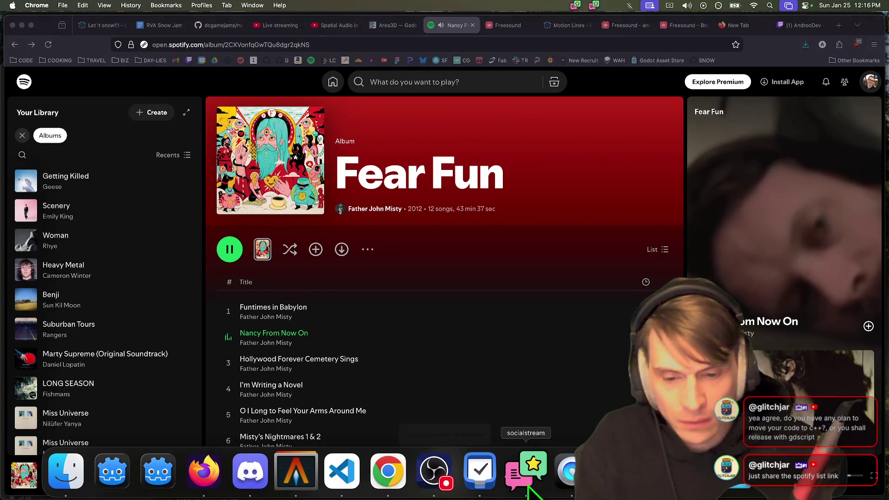
Step: Cycle through the stream dashboard, Area3D docs and Spotify tabs, ending on a new blank tab
{"action": "key", "text": "super+Tab"}
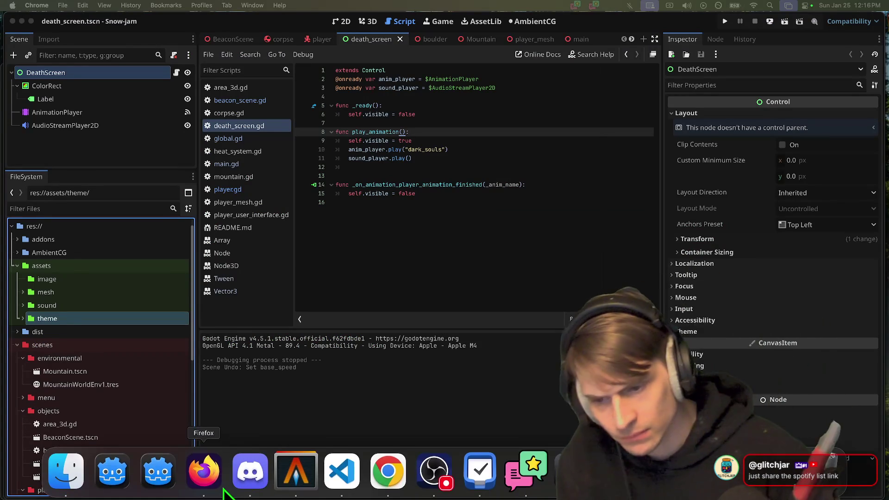
{"action": "left_click", "coordinate": [205, 470]}
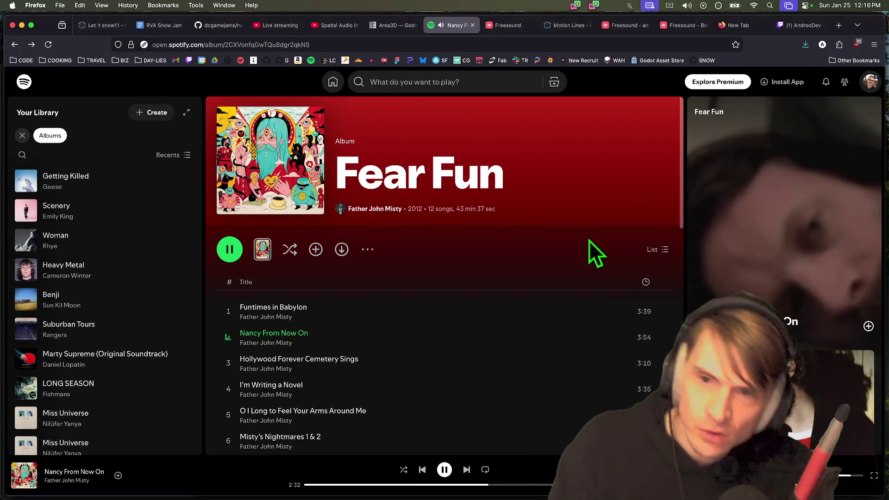
{"action": "key", "text": "super+4"}
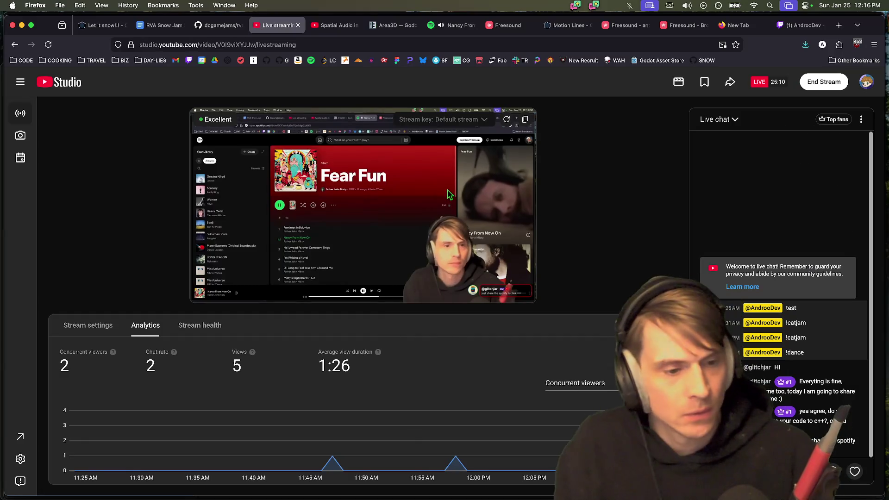
{"action": "key", "text": "super+6"}
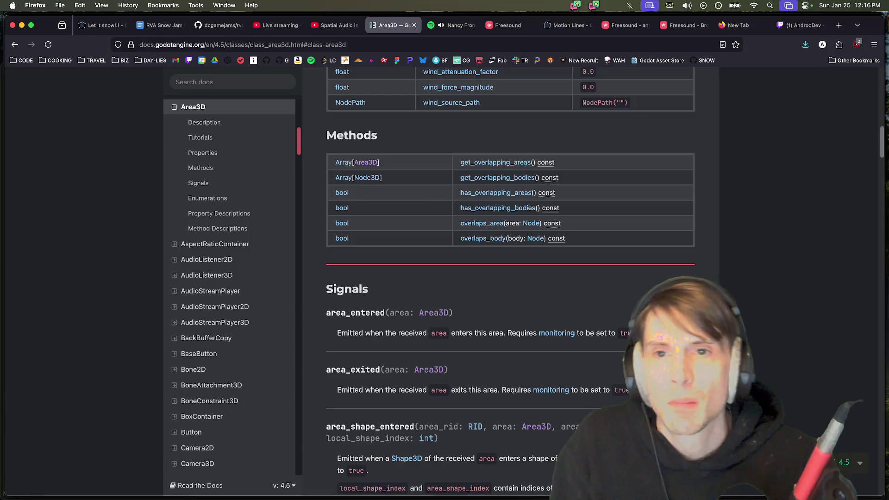
{"action": "key", "text": "super+7"}
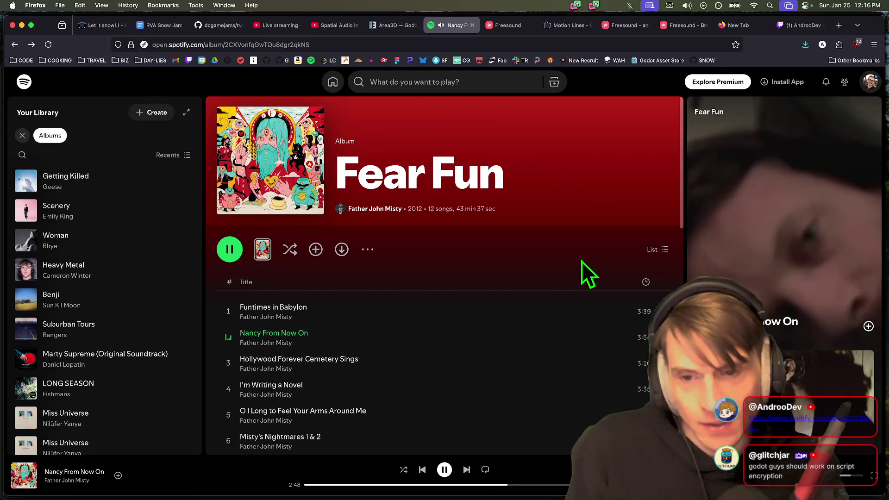
{"action": "key", "text": "super+t"}
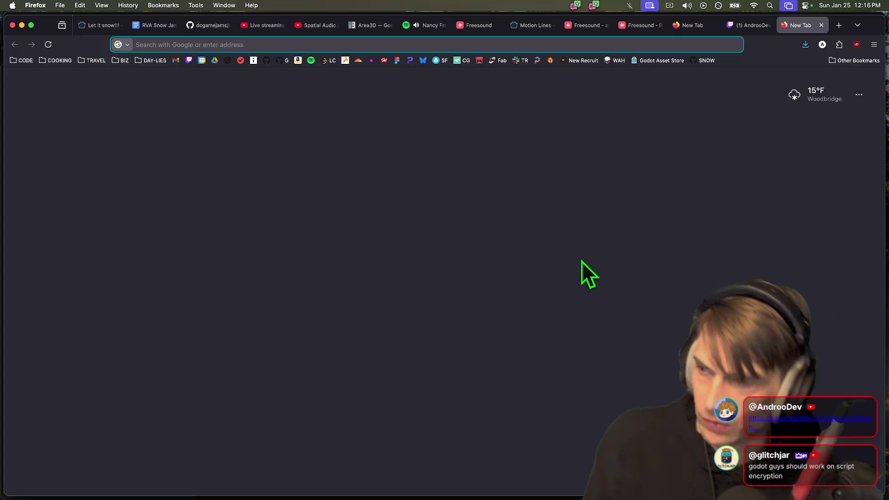
Step: Search the web for 'godot mangler' and open the Reddit thread on protecting Godot games
{"action": "type", "text": "mangle"}
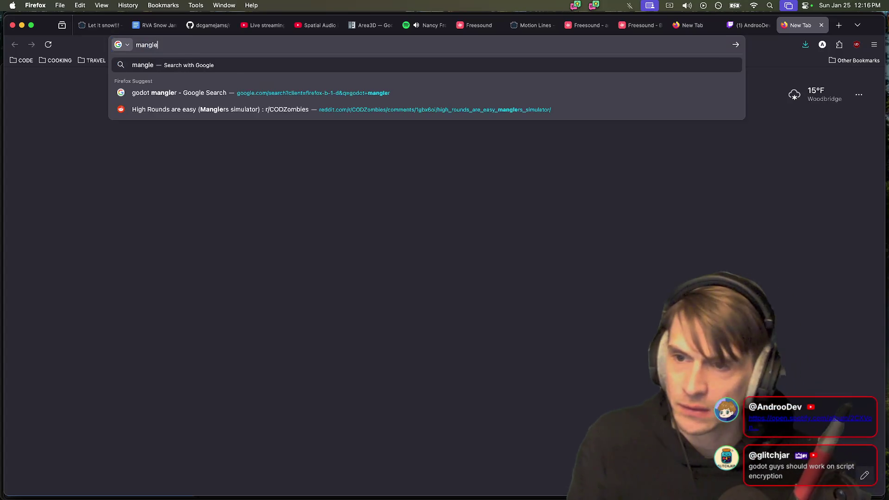
{"action": "key", "text": "super+a"}
{"action": "type", "text": "godot"}
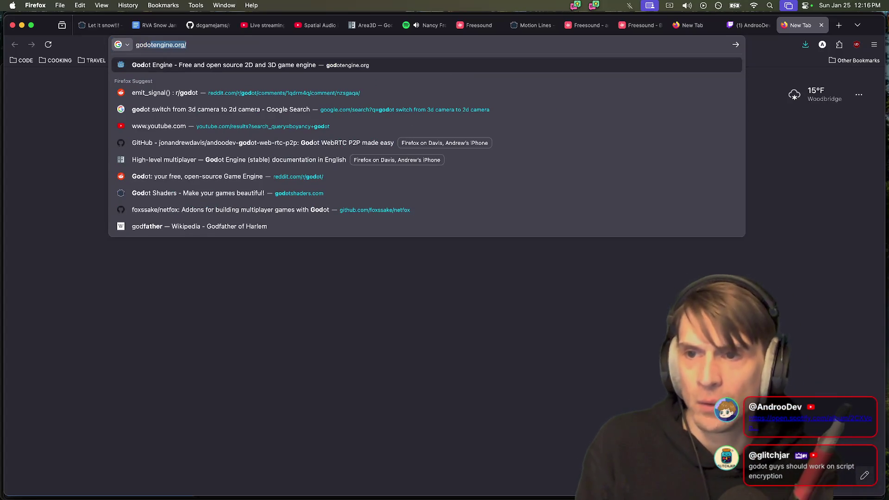
{"action": "key", "text": "Delete"}
{"action": "type", "text": "mang"}
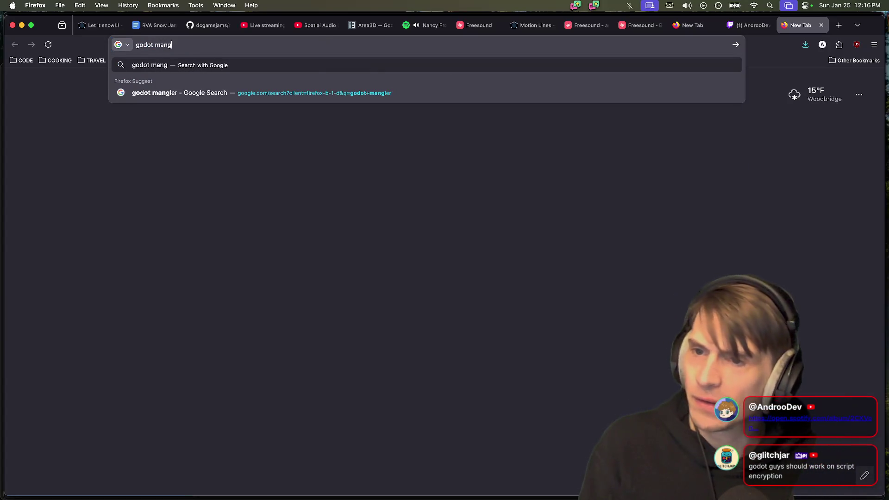
{"action": "key", "text": "Down"}
{"action": "key", "text": "Return"}
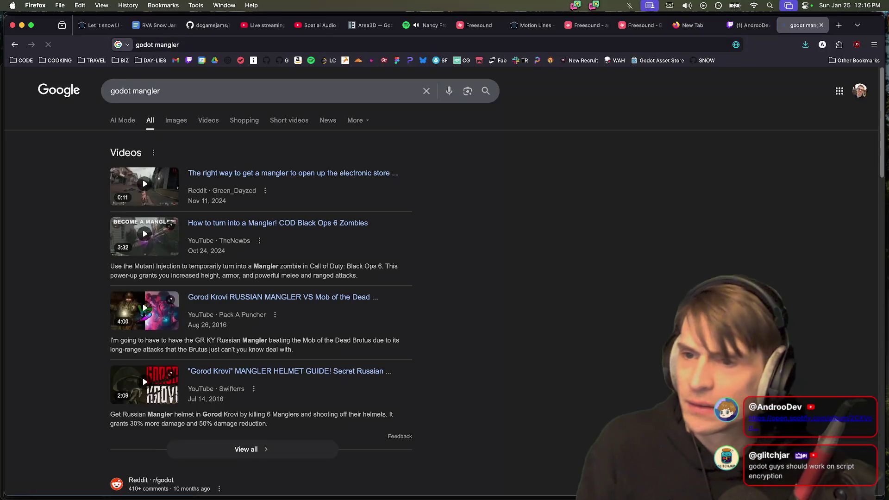
{"action": "scroll", "coordinate": [813, 293], "scroll_direction": "down", "scroll_amount": 7}
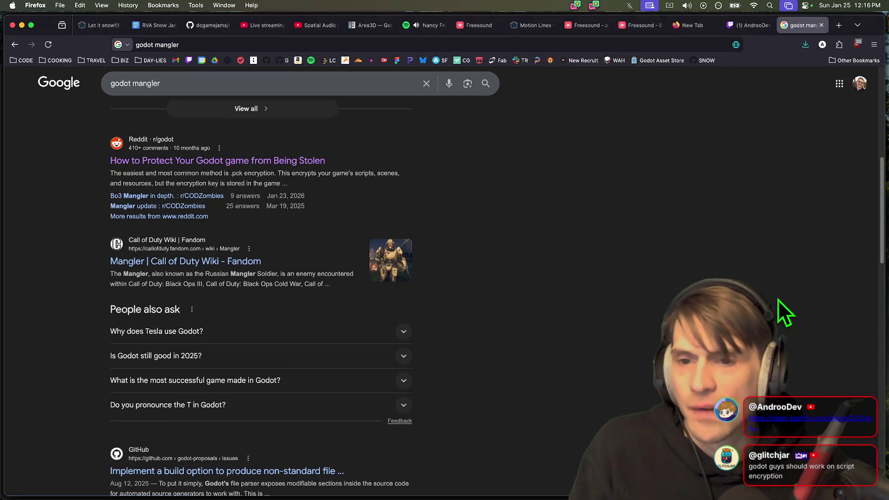
{"action": "left_click", "coordinate": [319, 161]}
{"action": "scroll", "coordinate": [554, 255], "scroll_direction": "down", "scroll_amount": 5}
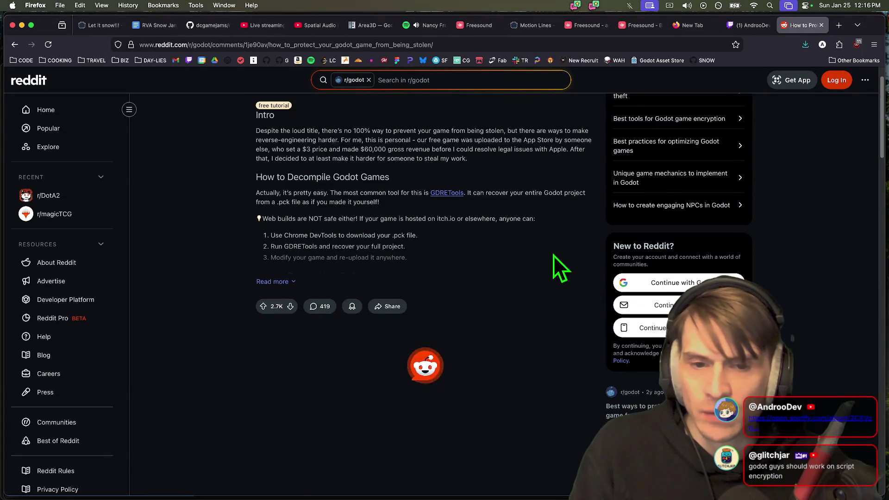
{"action": "mouse_move", "coordinate": [545, 498]}
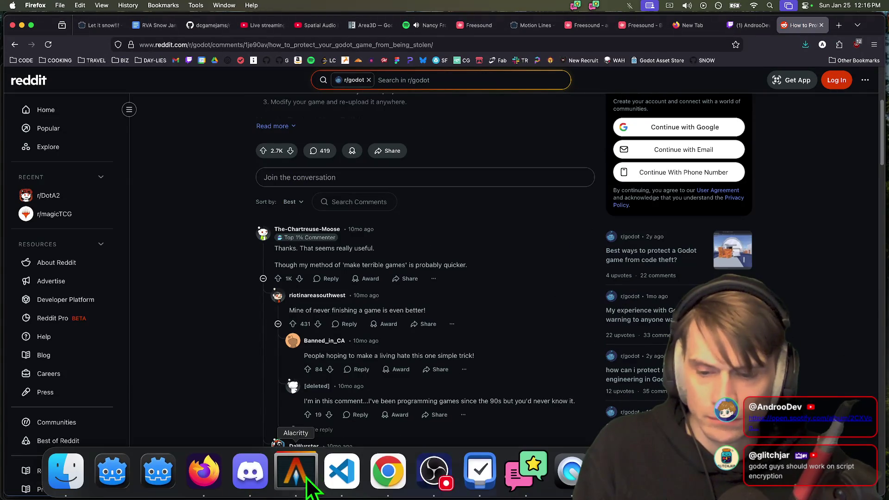
Step: In a new tab, find gdmaim among your GitHub starred repositories and open its page
{"action": "key", "text": "super+t"}
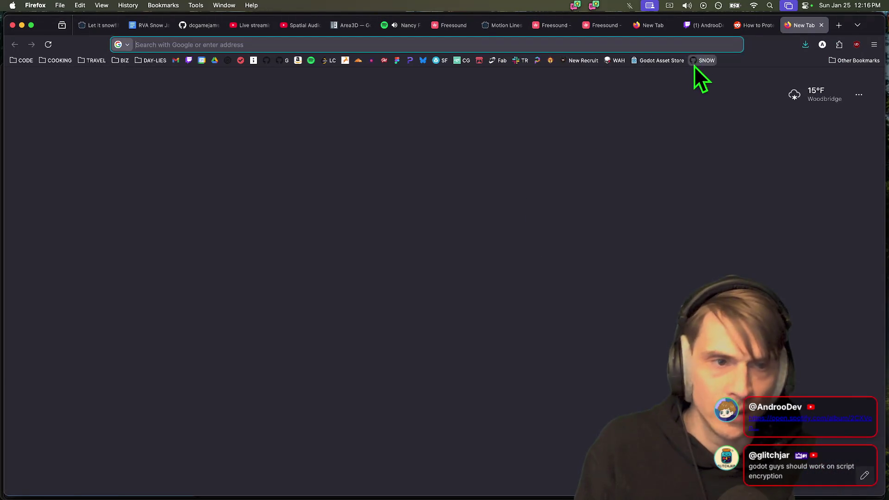
{"action": "left_click", "coordinate": [697, 61]}
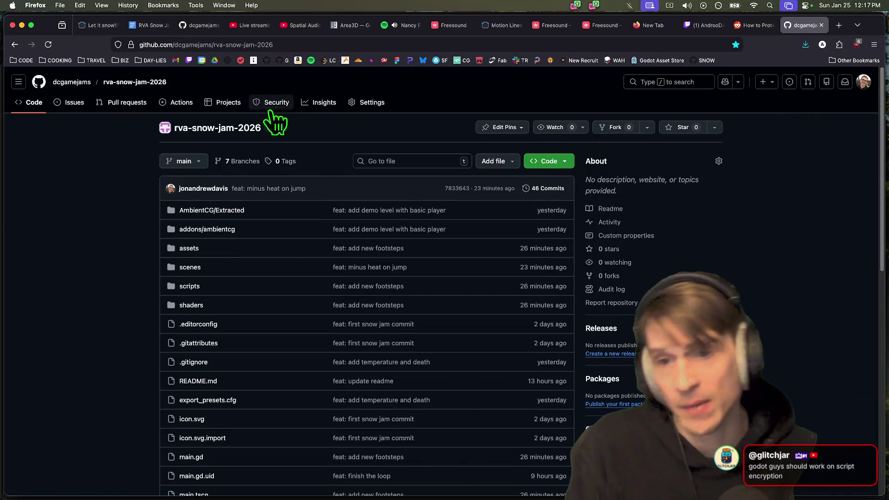
{"action": "left_click", "coordinate": [36, 85]}
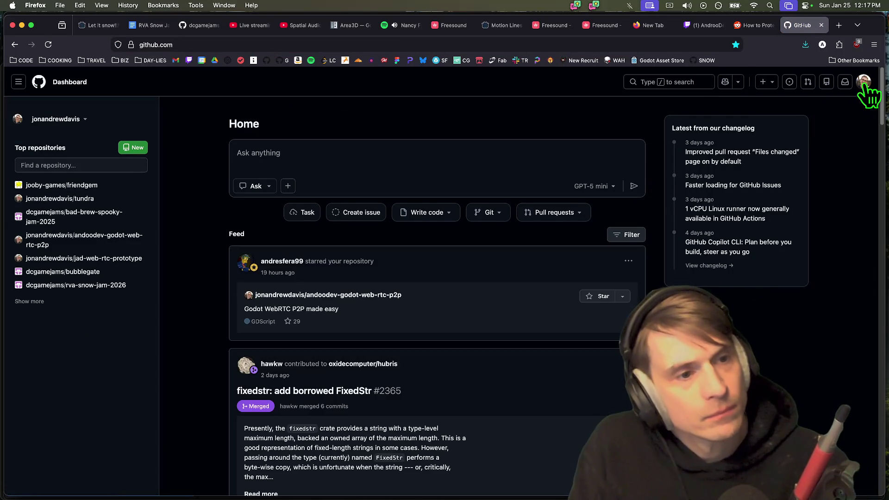
{"action": "left_click", "coordinate": [863, 81]}
{"action": "left_click", "coordinate": [839, 178]}
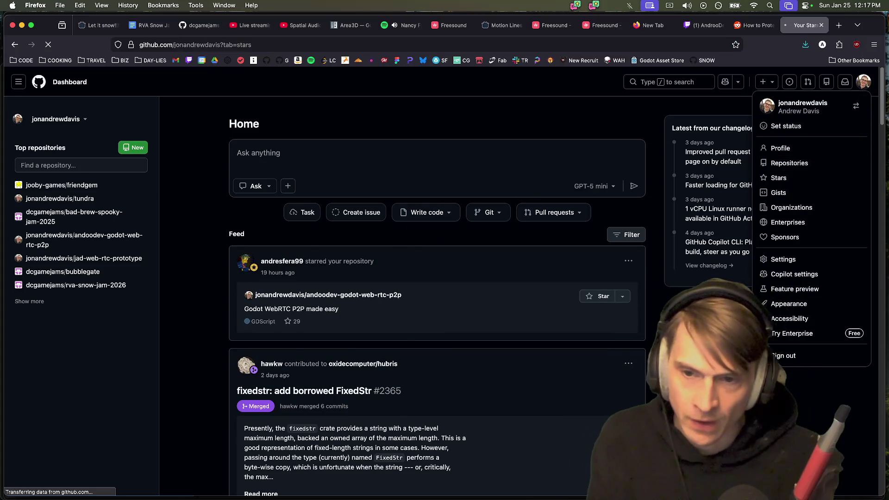
{"action": "scroll", "coordinate": [514, 341], "scroll_direction": "down", "scroll_amount": 3}
{"action": "scroll", "coordinate": [512, 341], "scroll_direction": "down", "scroll_amount": 2}
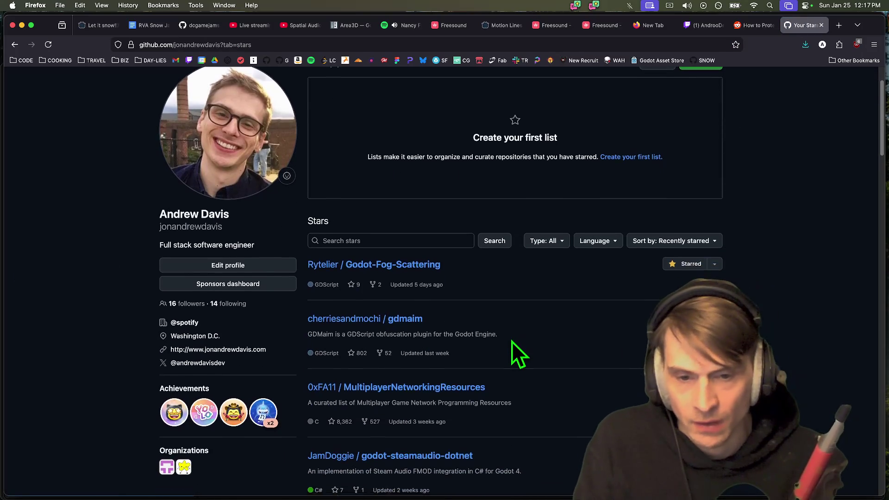
{"action": "triple_click", "coordinate": [524, 296]}
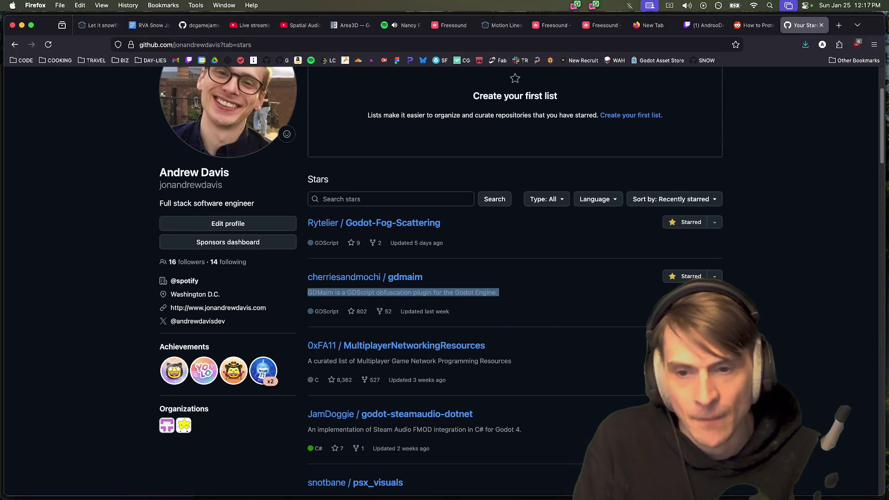
{"action": "left_click", "coordinate": [370, 277], "text": "super"}
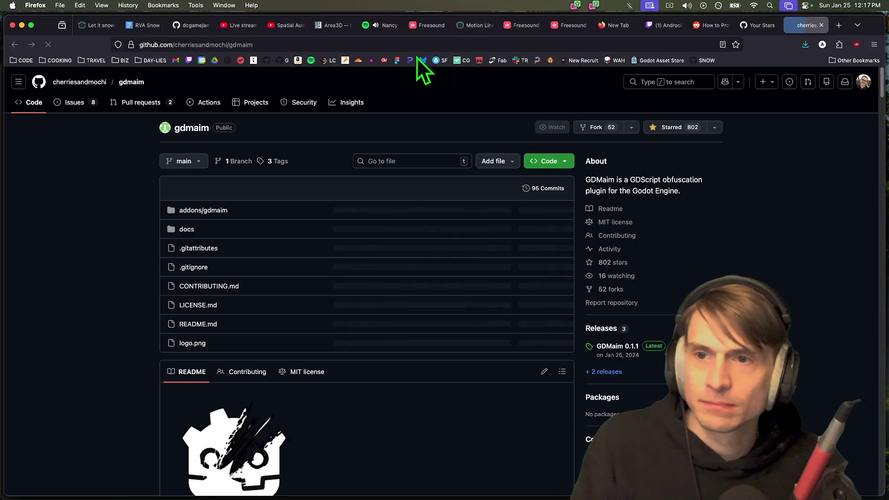
Step: Scroll the GDMaim README past its table of contents, then return to the Godot editor
{"action": "left_click", "coordinate": [422, 45]}
{"action": "key", "text": "Escape"}
{"action": "scroll", "coordinate": [862, 390], "scroll_direction": "down", "scroll_amount": 5}
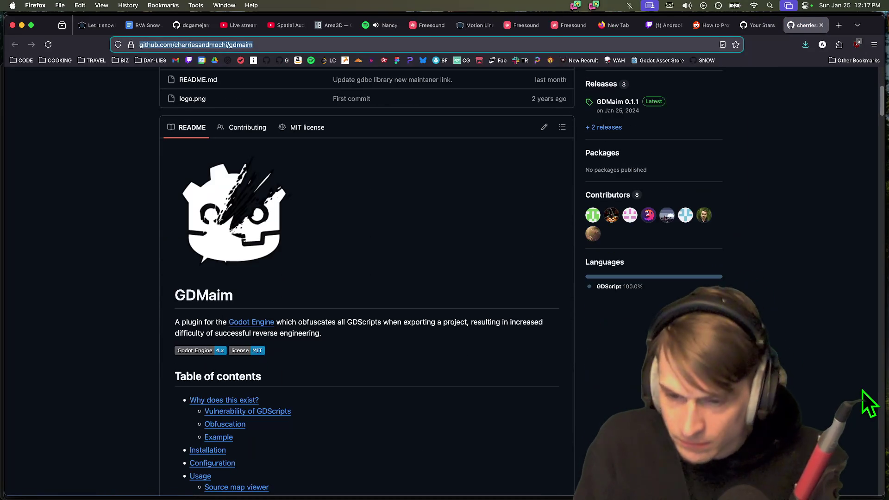
{"action": "mouse_move", "coordinate": [815, 499]}
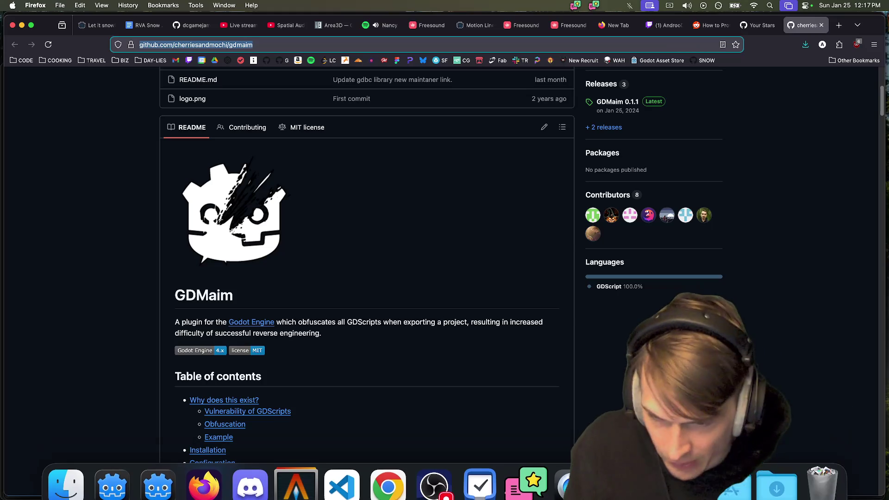
{"action": "scroll", "coordinate": [306, 433], "scroll_direction": "down", "scroll_amount": 6}
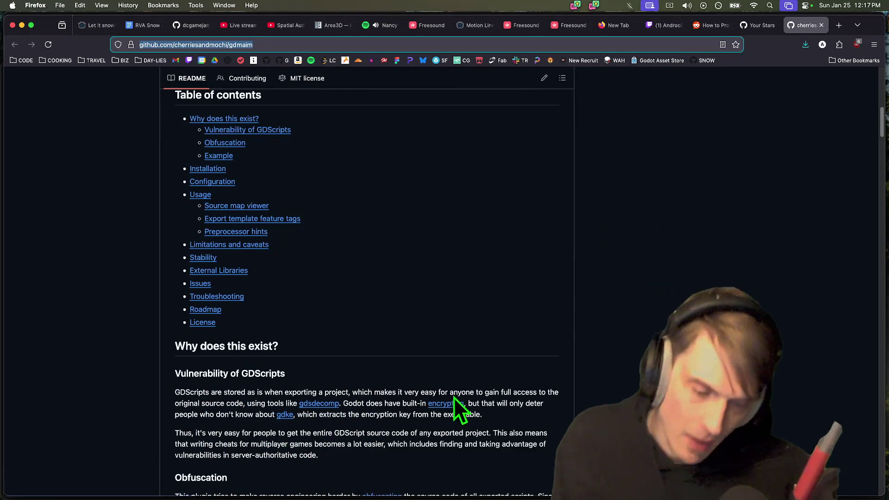
{"action": "key", "text": "super+Tab"}
{"action": "mouse_move", "coordinate": [567, 470]}
{"action": "key", "text": "super+Tab"}
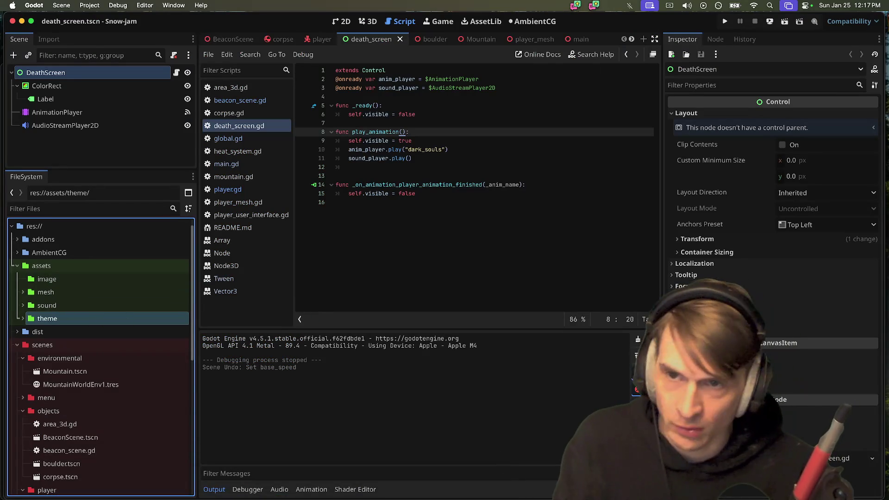
Step: Paste the Fear Fun album link into the YouTube Studio live chat
{"action": "key", "text": "super+Tab"}
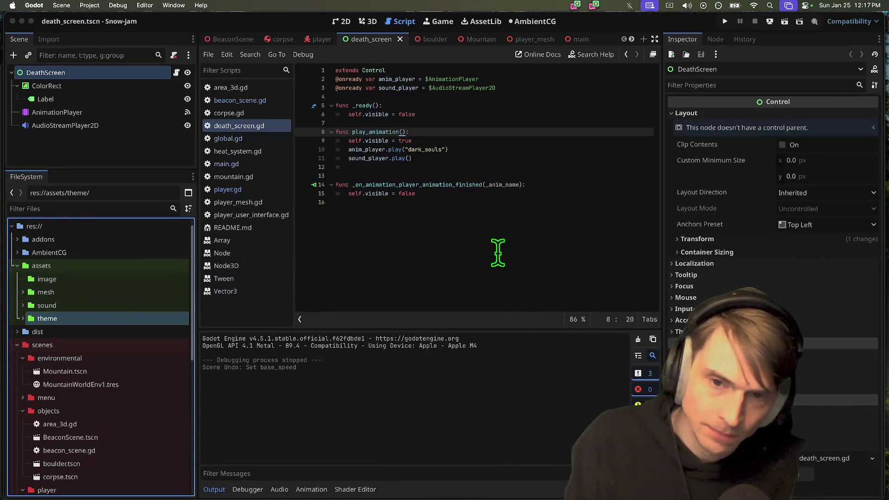
{"action": "left_click", "coordinate": [496, 252]}
{"action": "mouse_move", "coordinate": [246, 482]}
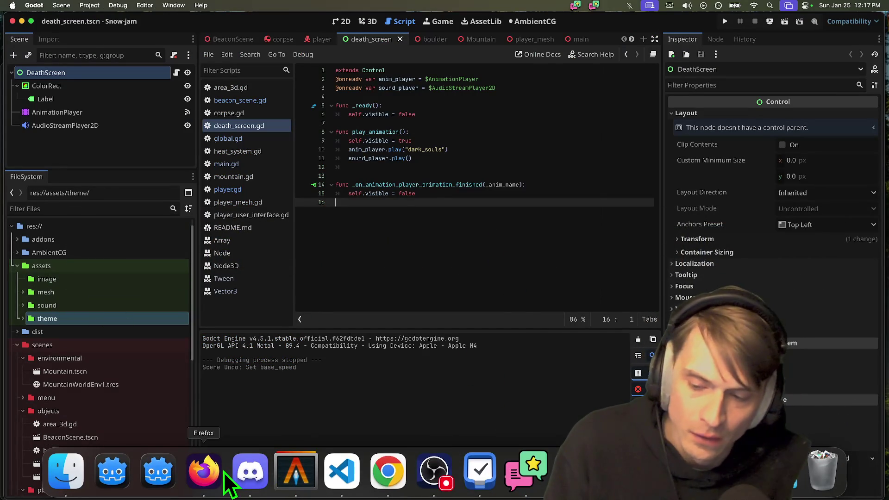
{"action": "key", "text": "super+Tab"}
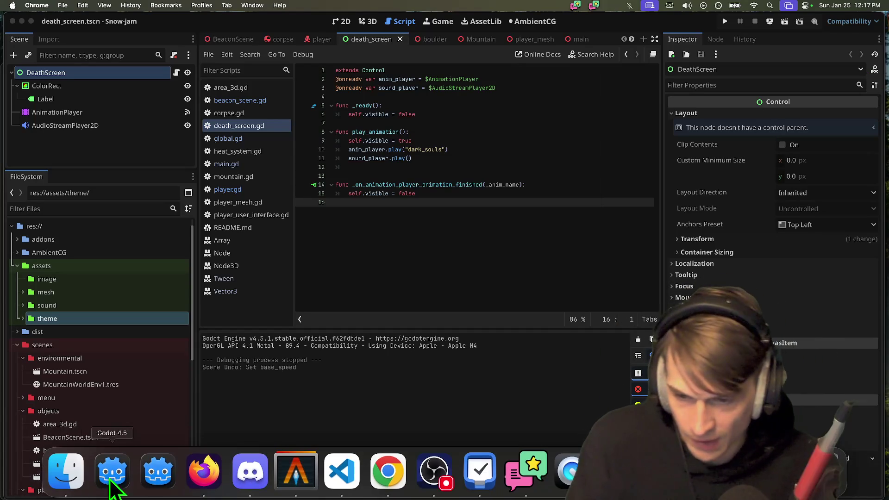
{"action": "left_click", "coordinate": [181, 461]}
{"action": "left_click", "coordinate": [241, 25]}
{"action": "right_click", "coordinate": [769, 477]}
{"action": "left_click", "coordinate": [809, 365]}
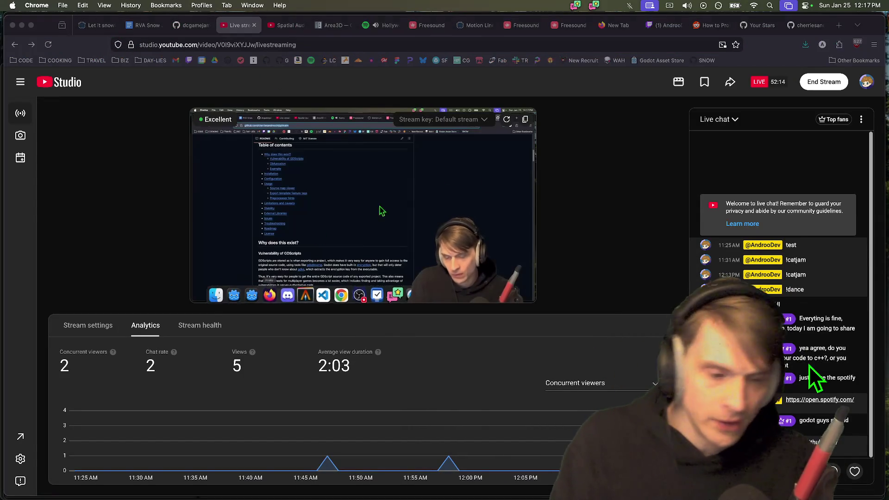
{"action": "left_click", "coordinate": [387, 471]}
Step: Back in Godot, review death_screen.gd's visibility and sound lines, then open heat_system.gd
{"action": "key", "text": "super+Tab"}
{"action": "key", "text": "super+Tab"}
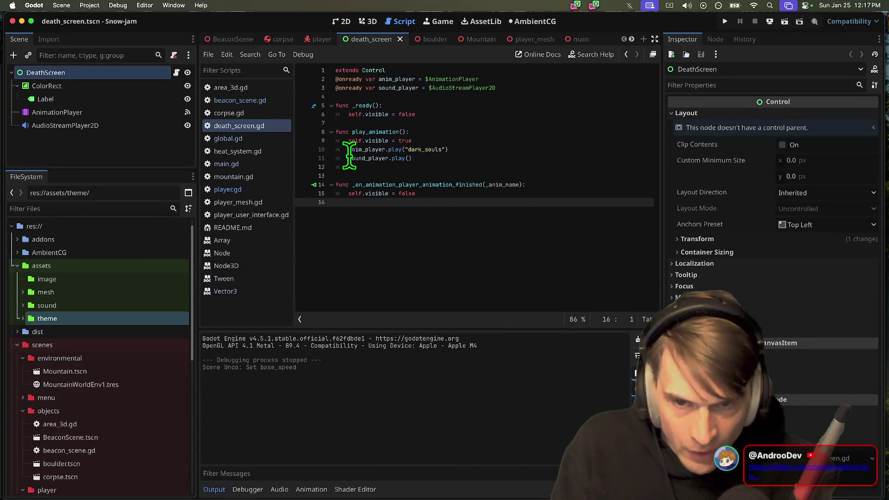
{"action": "left_click_drag", "start_coordinate": [348, 115], "coordinate": [429, 118]}
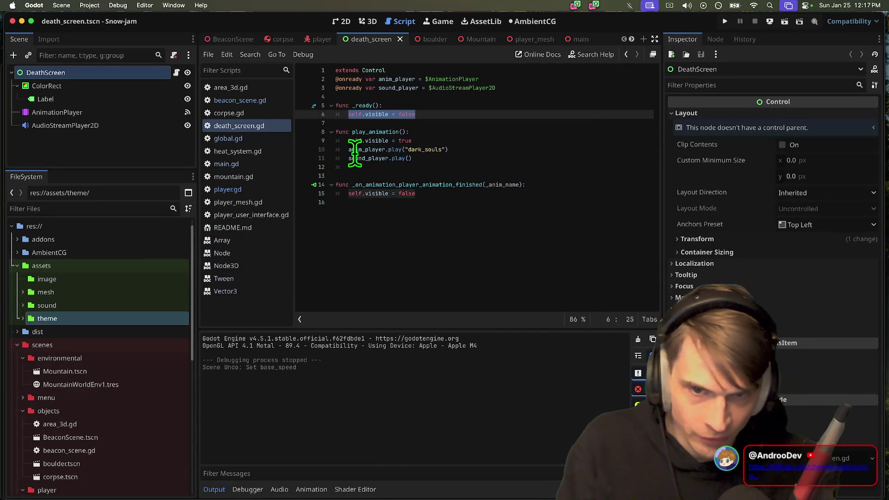
{"action": "left_click_drag", "start_coordinate": [358, 158], "coordinate": [437, 171]}
{"action": "left_click", "coordinate": [565, 203]}
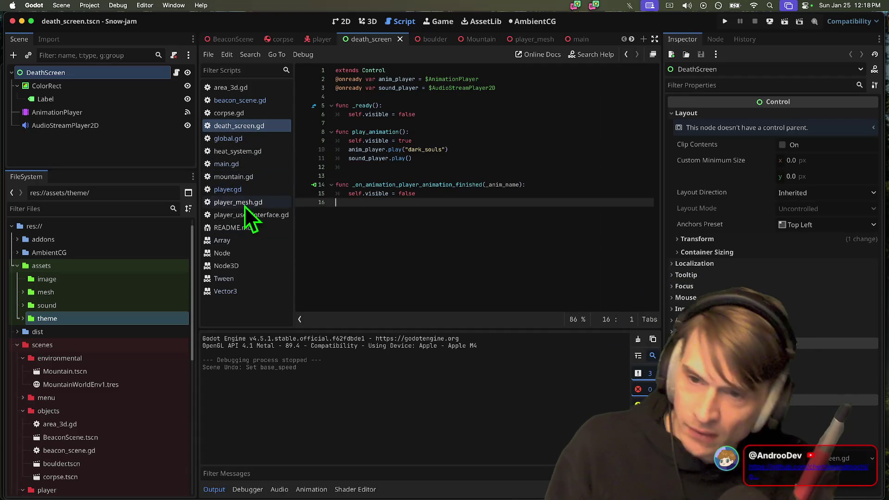
{"action": "left_click", "coordinate": [250, 152]}
{"action": "scroll", "coordinate": [648, 199], "scroll_direction": "up", "scroll_amount": 10}
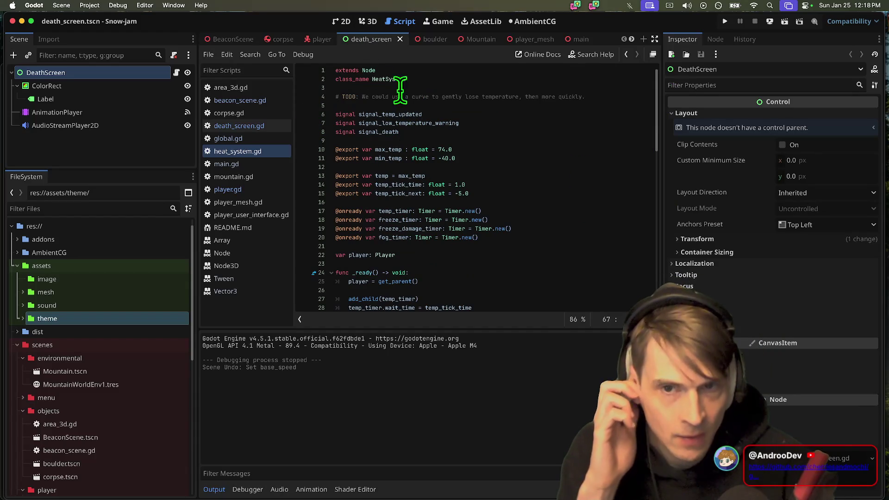
Step: Open the player scene, enlarge the scene tree, and select HeatSystem with its heat_system.gd script
{"action": "left_click", "coordinate": [315, 39]}
{"action": "left_click_drag", "start_coordinate": [119, 170], "coordinate": [121, 368]}
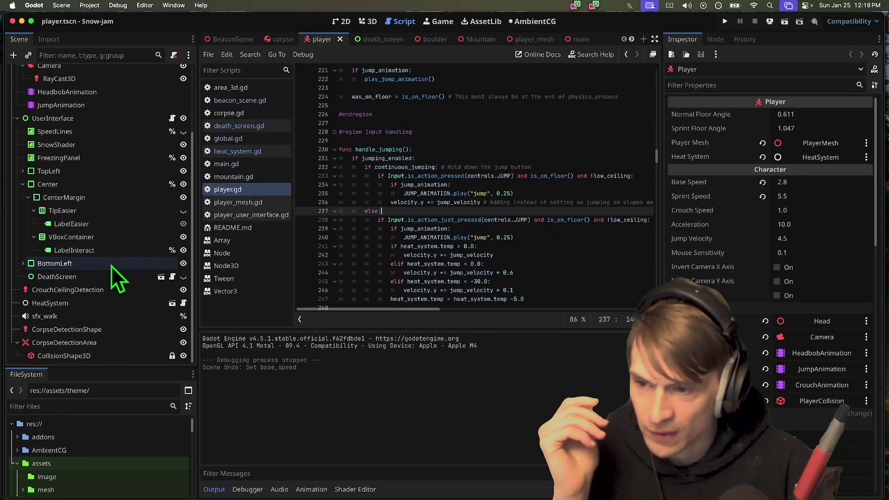
{"action": "left_click", "coordinate": [115, 302]}
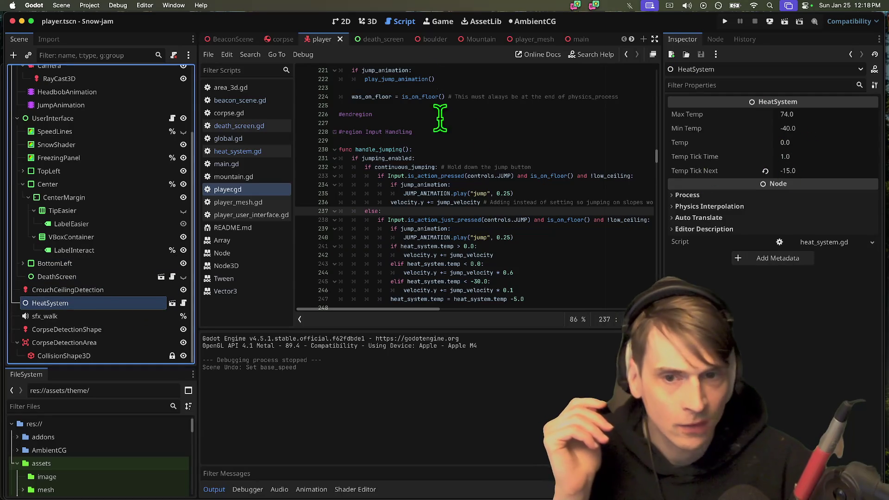
{"action": "left_click", "coordinate": [259, 152]}
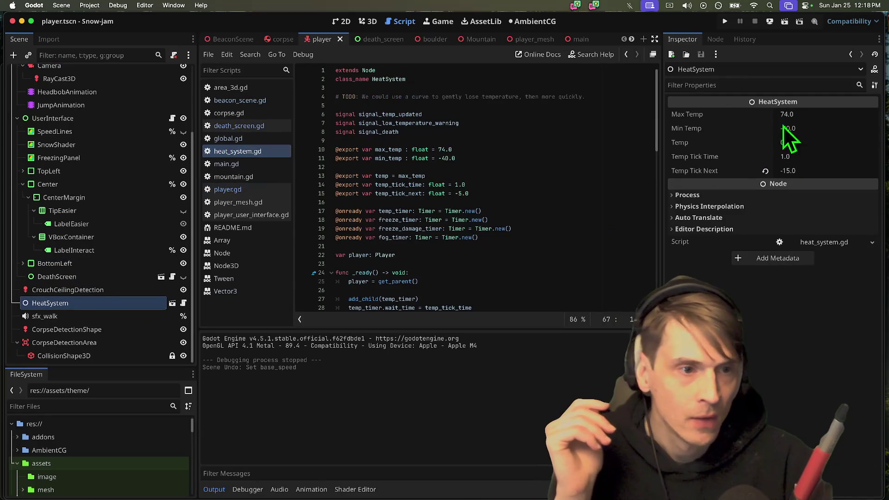
Step: Review HeatSystem's Max Temp, Min Temp, Temp Tick Time and Temp Tick Next, then run the game
{"action": "left_click", "coordinate": [793, 115]}
{"action": "left_click", "coordinate": [797, 132]}
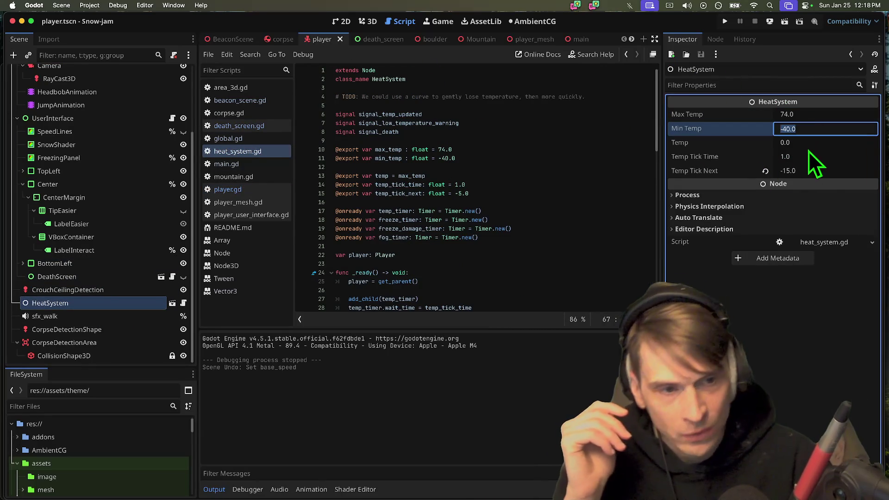
{"action": "left_click", "coordinate": [808, 156]}
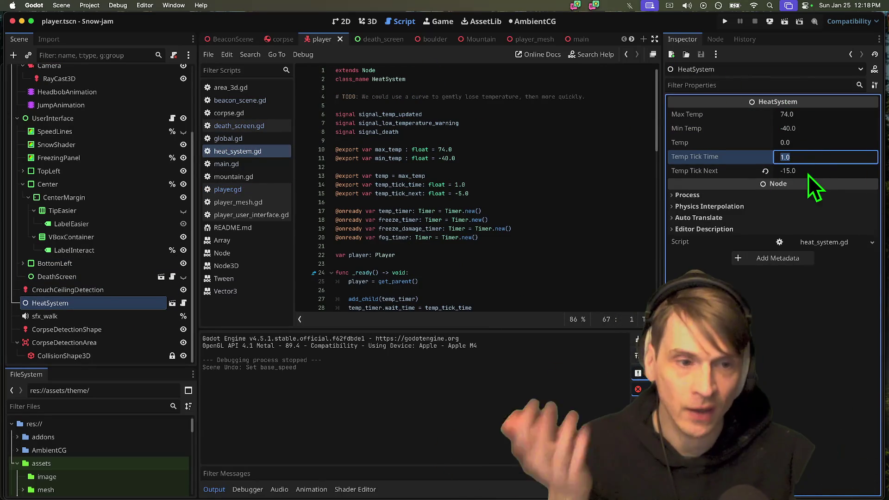
{"action": "left_click", "coordinate": [812, 171]}
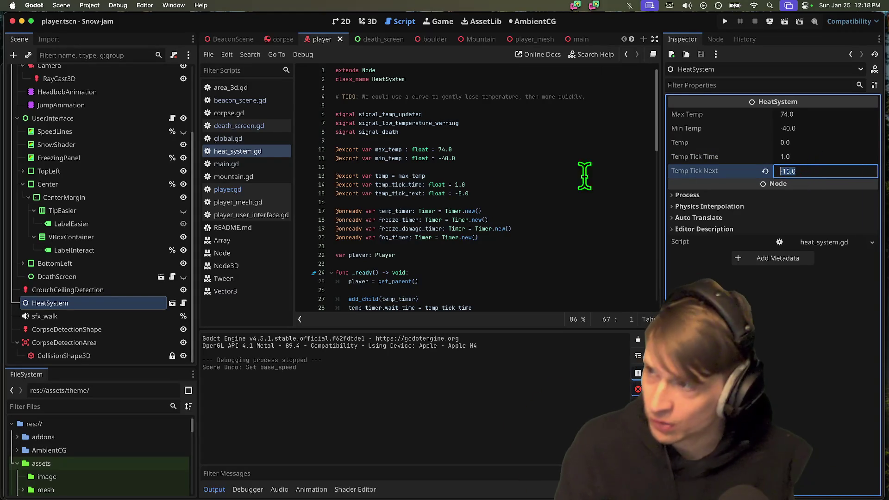
{"action": "key", "text": "super+b"}
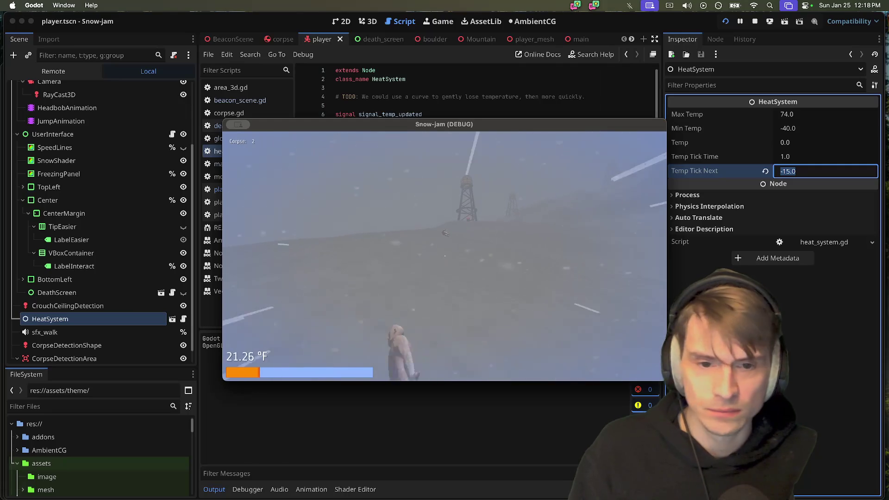
{"action": "key", "text": "super+q"}
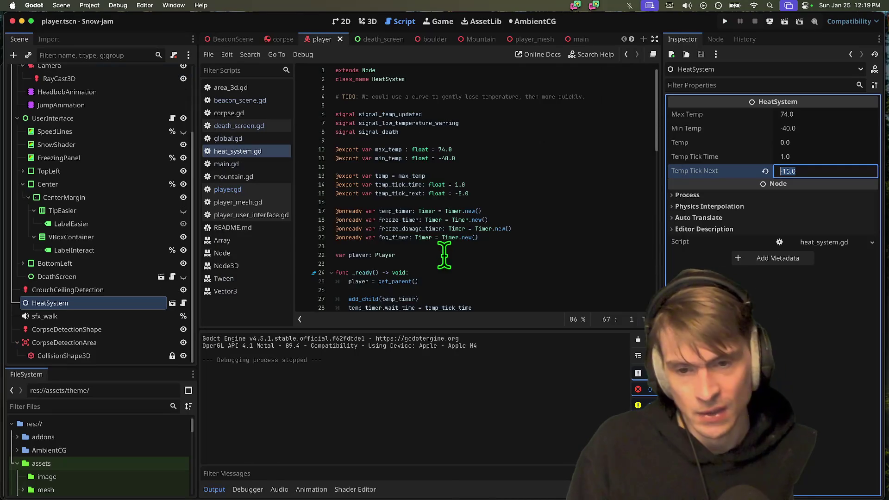
Step: Add a trial for loop in start_freeze_warning that prints each node from get_children()
{"action": "scroll", "coordinate": [495, 271], "scroll_direction": "down", "scroll_amount": 5}
{"action": "left_click_drag", "start_coordinate": [343, 170], "coordinate": [569, 193]}
{"action": "left_click", "coordinate": [585, 192]}
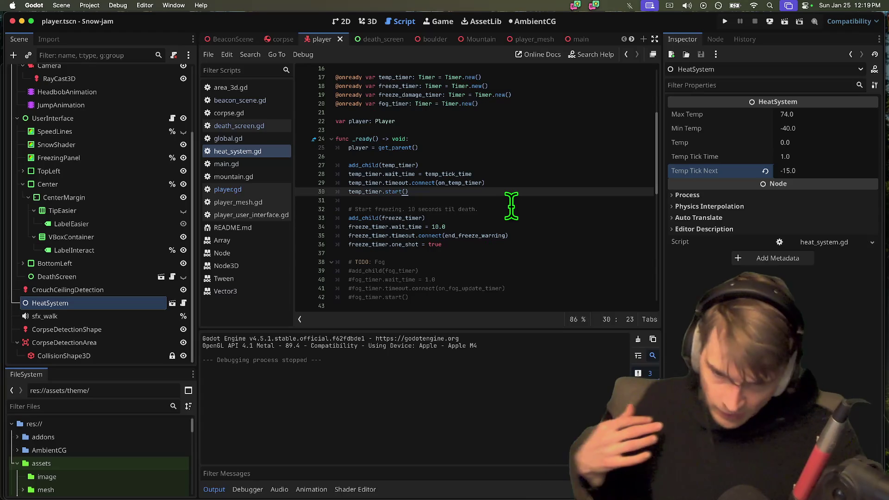
{"action": "scroll", "coordinate": [511, 206], "scroll_direction": "down", "scroll_amount": 1}
{"action": "scroll", "coordinate": [510, 212], "scroll_direction": "down", "scroll_amount": 7}
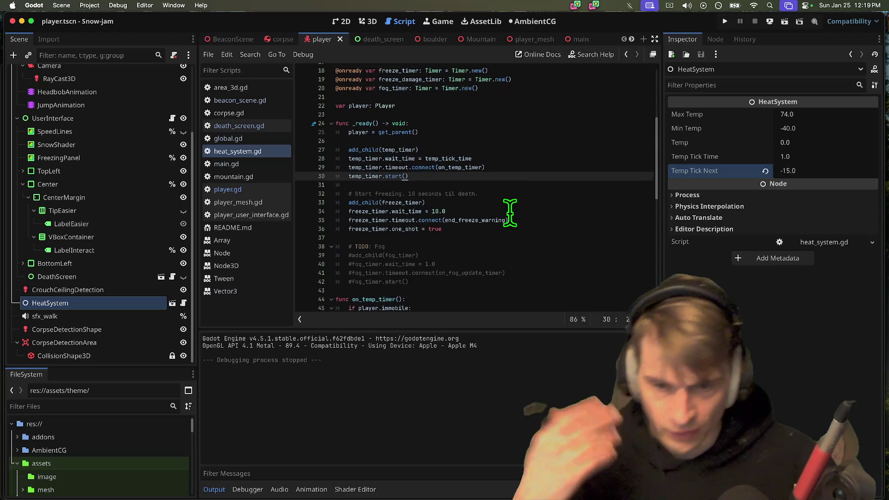
{"action": "scroll", "coordinate": [530, 228], "scroll_direction": "down", "scroll_amount": 6}
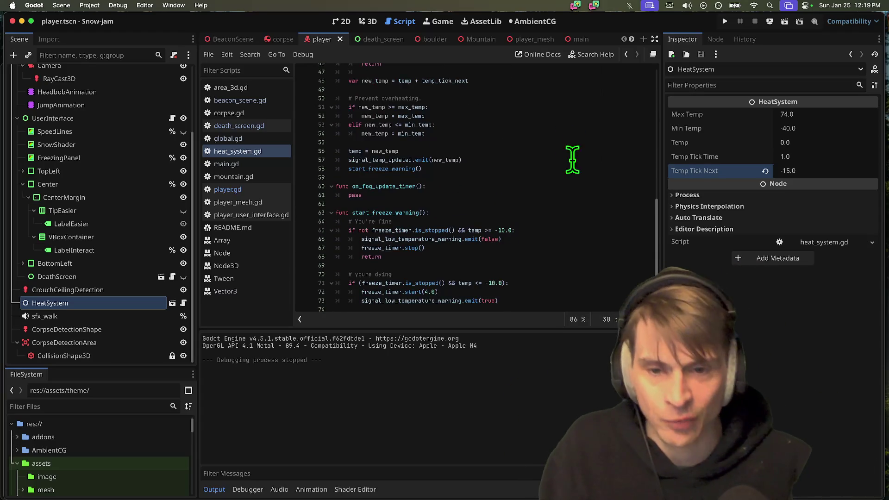
{"action": "left_click", "coordinate": [569, 247]}
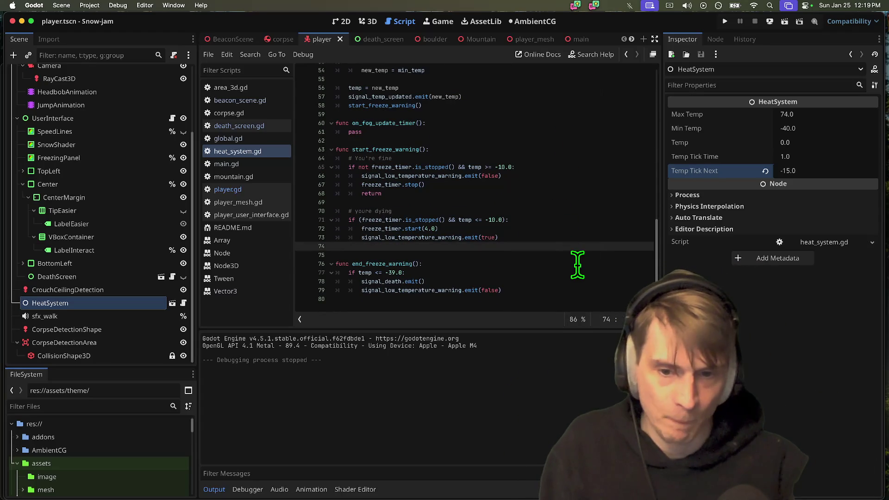
{"action": "key", "text": "Return"}
{"action": "key", "text": "Return"}
{"action": "key", "text": "Up"}
{"action": "type", "text": "fo"}
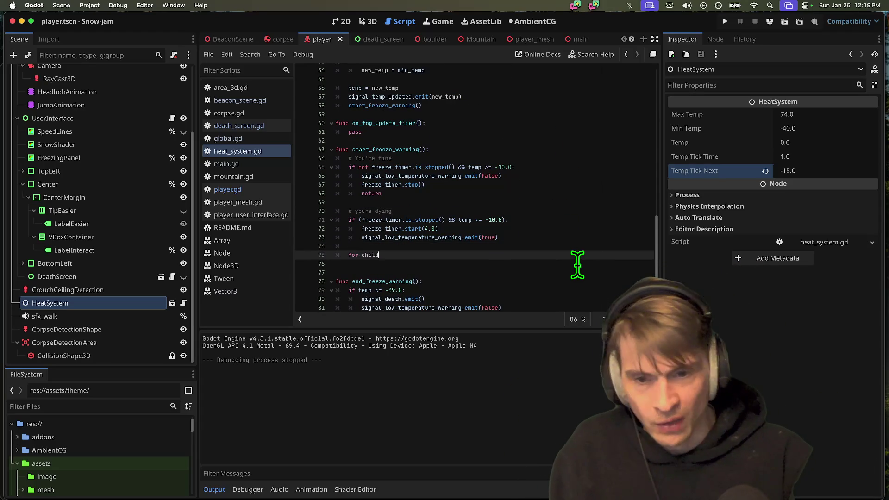
{"action": "type", "text": "ld("}
{"action": "type", "text": "n("}
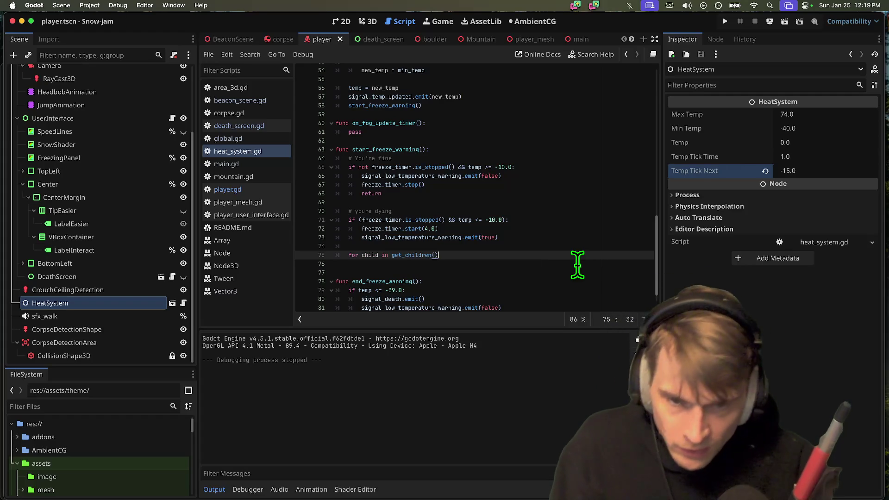
{"action": "type", "text": "):"}
{"action": "key", "text": "Return"}
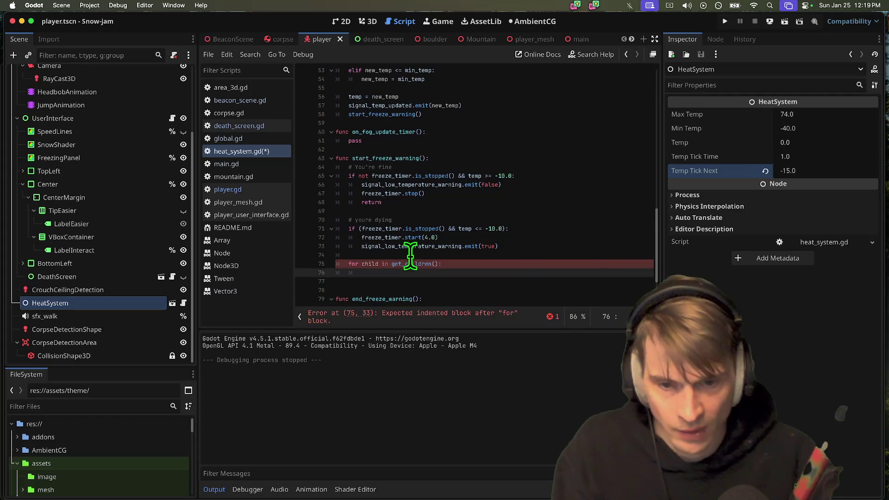
{"action": "type", "text": "print(child"}
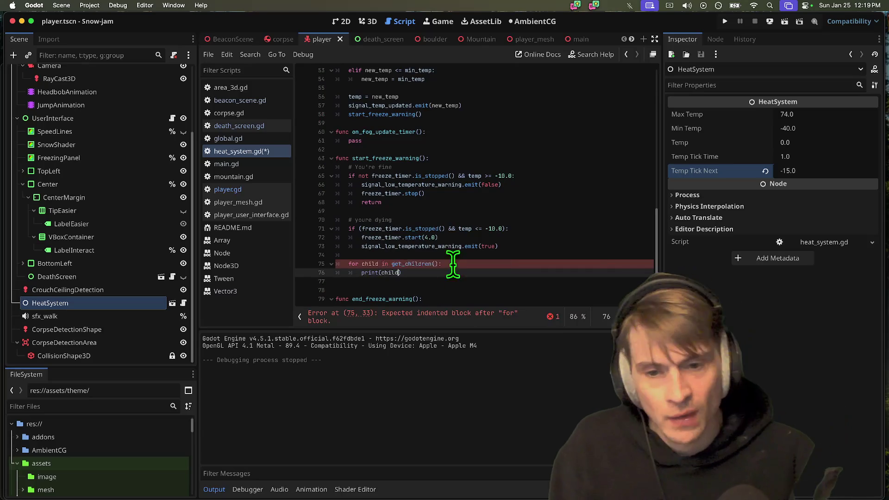
{"action": "key", "text": "Down"}
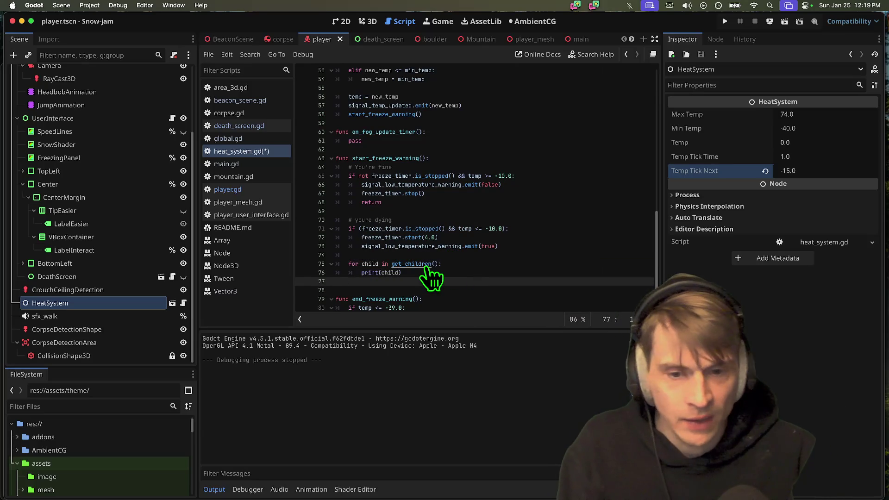
Step: Read the get_children() documentation and return to heat_system.gd
{"action": "left_click", "coordinate": [426, 267], "text": "super"}
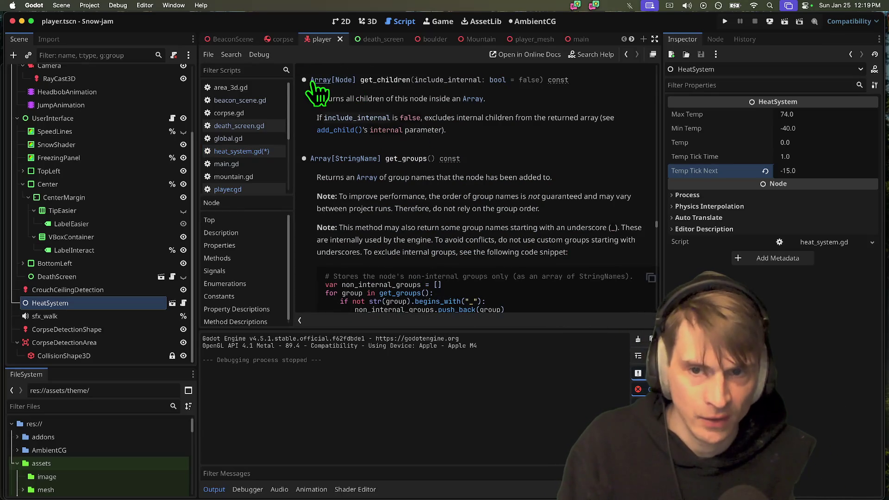
{"action": "left_click_drag", "start_coordinate": [310, 80], "coordinate": [397, 79]}
{"action": "key", "text": "alt+Left"}
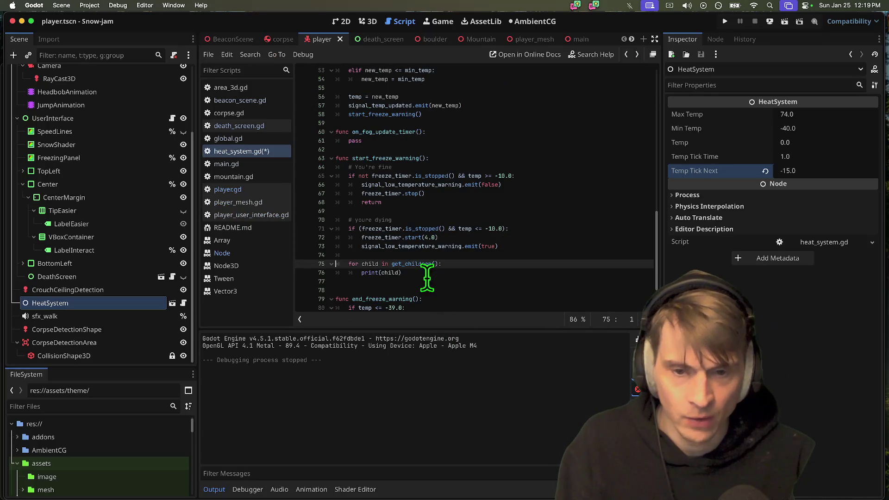
Step: Try a var line in the loop, then delete the whole loop and the leftover indented line
{"action": "left_click", "coordinate": [481, 263]}
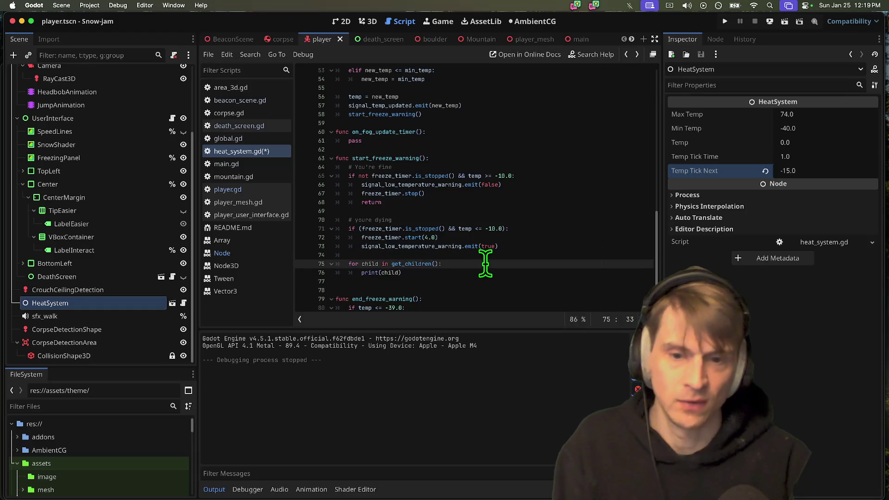
{"action": "key", "text": "Return"}
{"action": "type", "text": "var thing: Node"}
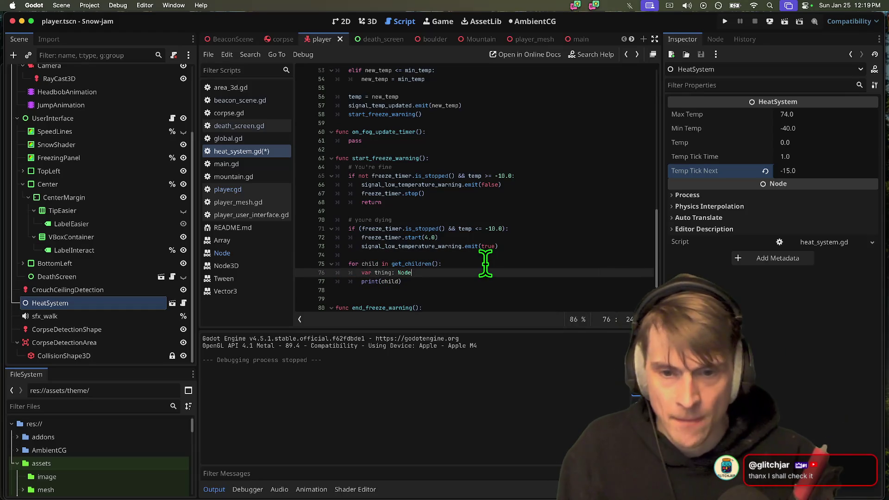
{"action": "key", "text": "Down"}
{"action": "key", "text": "super+z"}
{"action": "key", "text": "super+z"}
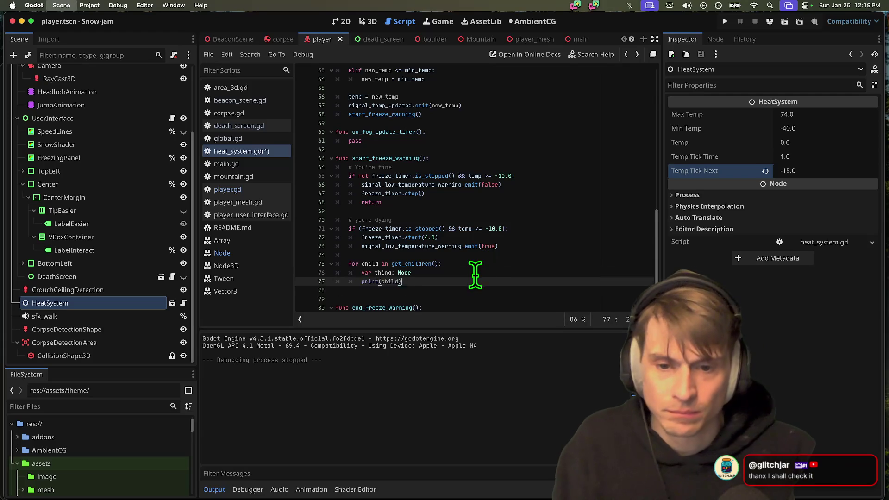
{"action": "left_click_drag", "start_coordinate": [476, 277], "coordinate": [324, 260]}
{"action": "key", "text": "BackSpace"}
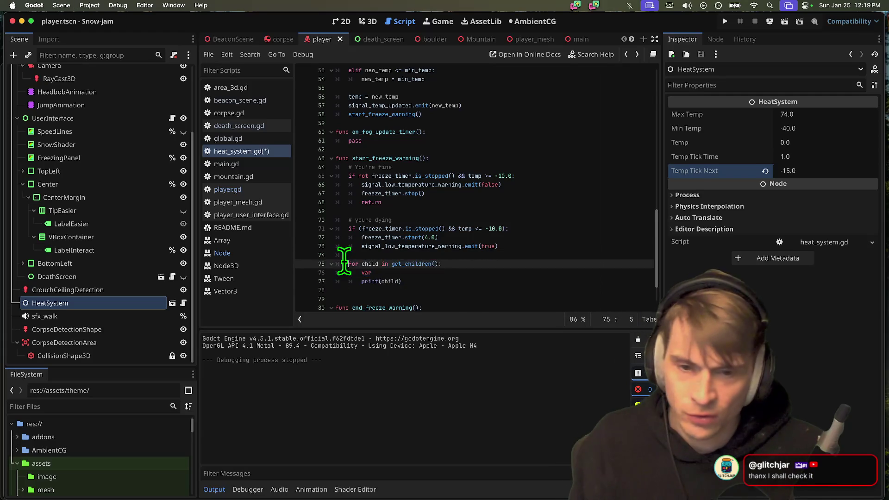
{"action": "key", "text": "super+shift+k"}
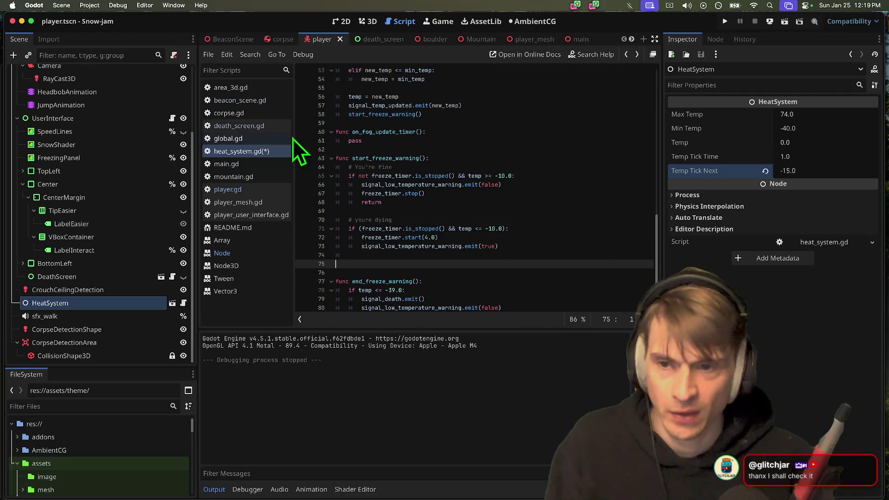
Step: Open the Player script and read the floor_max_angle documentation, including its default value
{"action": "scroll", "coordinate": [92, 107], "scroll_direction": "up", "scroll_amount": 4}
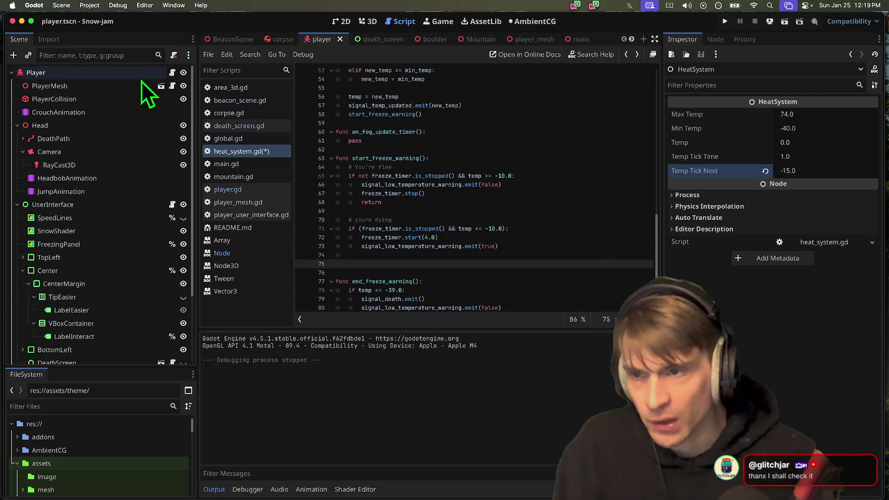
{"action": "left_click", "coordinate": [171, 73]}
{"action": "left_click_drag", "start_coordinate": [659, 160], "coordinate": [657, 279]}
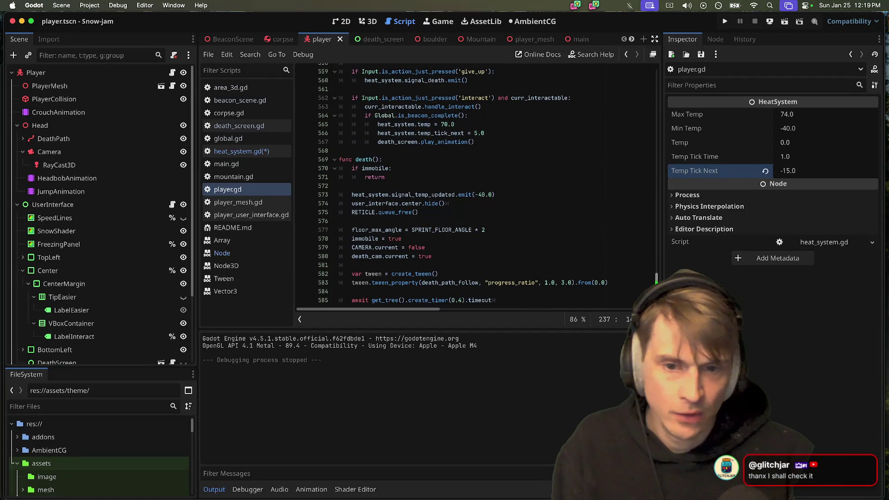
{"action": "left_click", "coordinate": [445, 212]}
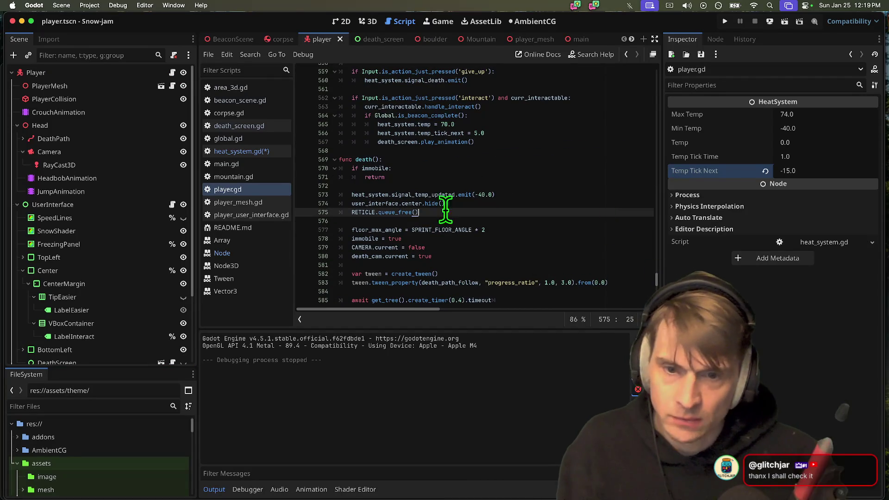
{"action": "left_click", "coordinate": [371, 229]}
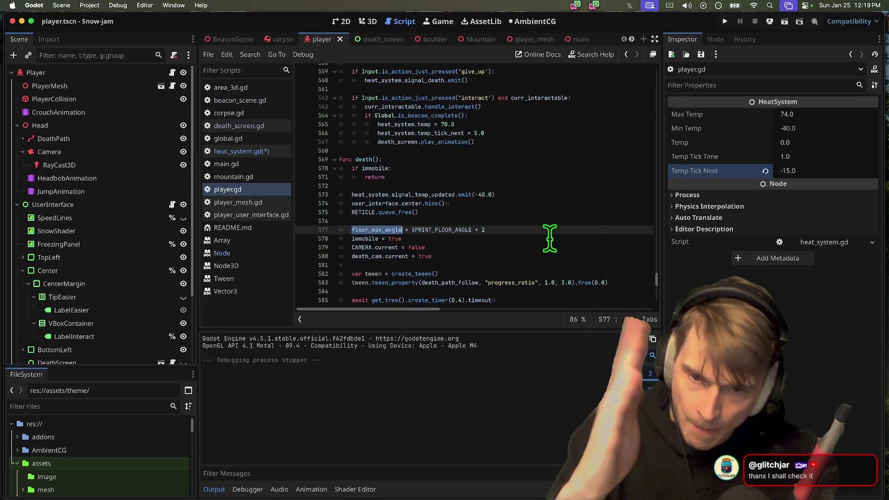
{"action": "left_click", "coordinate": [385, 232], "text": "super"}
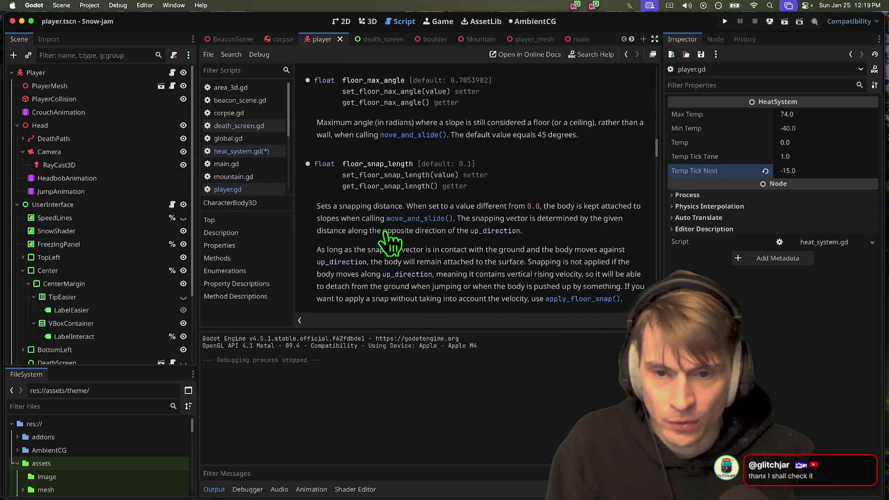
{"action": "left_click_drag", "start_coordinate": [310, 122], "coordinate": [495, 123]}
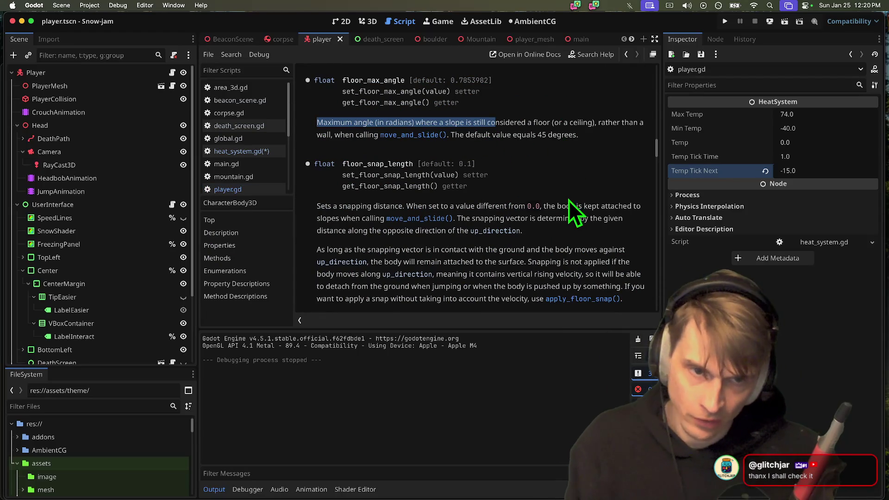
{"action": "left_click_drag", "start_coordinate": [578, 135], "coordinate": [449, 136]}
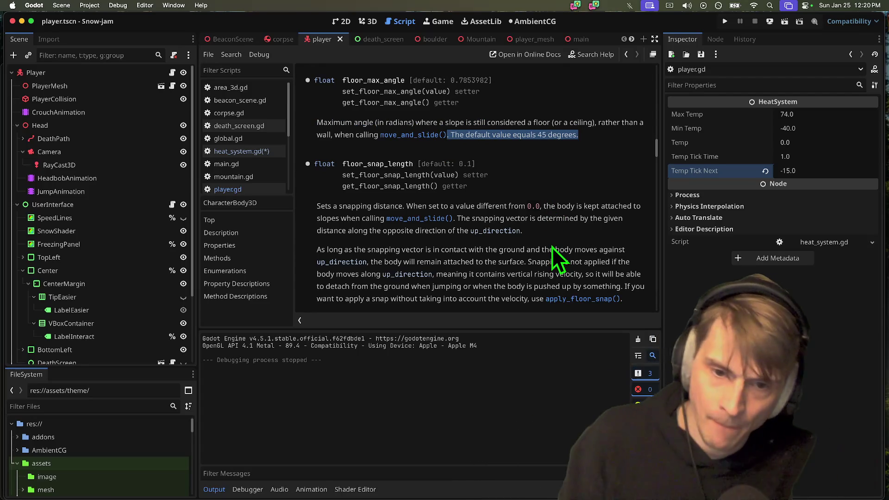
Step: Go back and show player.gd from the top, selecting CharacterBody3D on line 4
{"action": "key", "text": "alt+Left"}
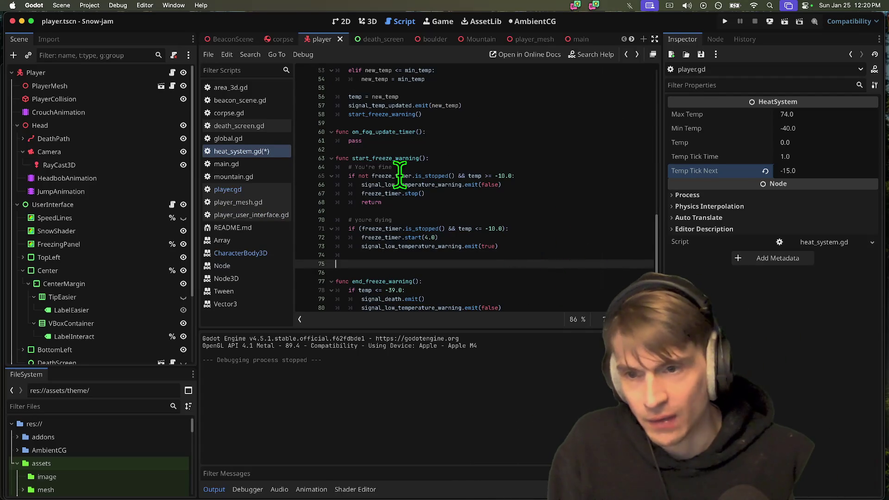
{"action": "left_click", "coordinate": [270, 191]}
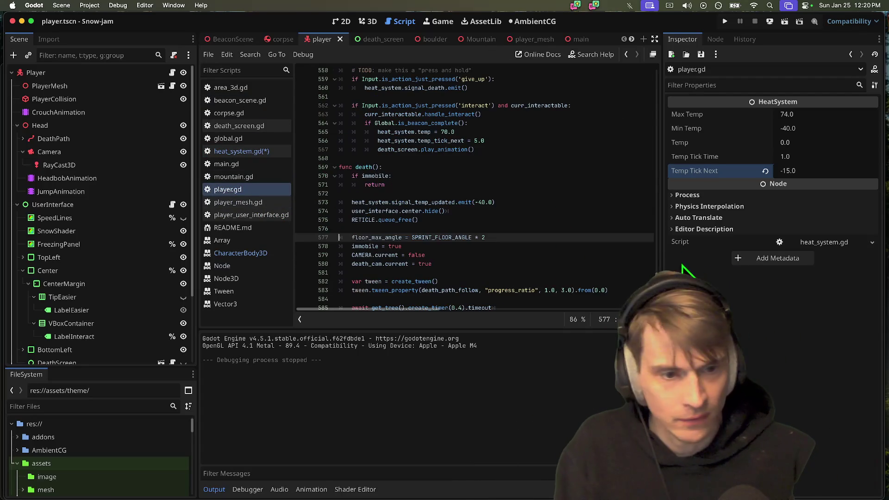
{"action": "double_click", "coordinate": [384, 97]}
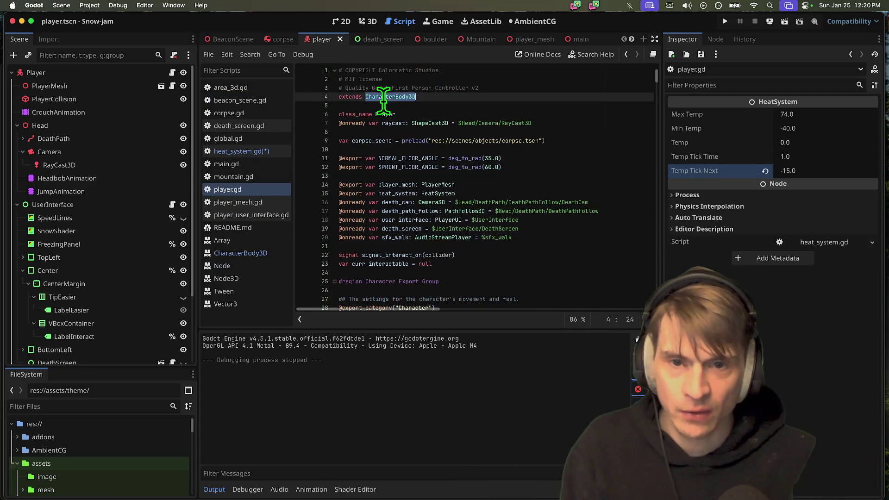
Step: Search all project files for 'Player' and open the add_child match in global.gd
{"action": "left_click", "coordinate": [482, 113]}
{"action": "key", "text": "Return"}
{"action": "key", "text": "Return"}
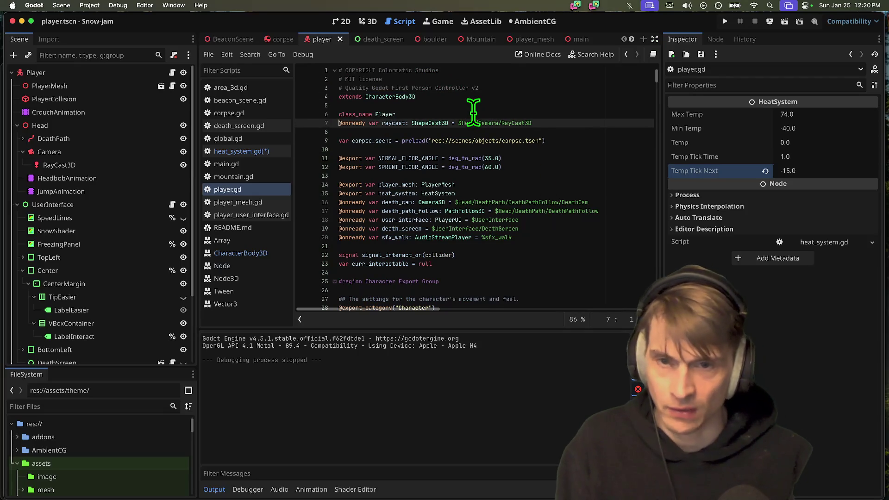
{"action": "double_click", "coordinate": [385, 115]}
{"action": "key", "text": "super+shift+f"}
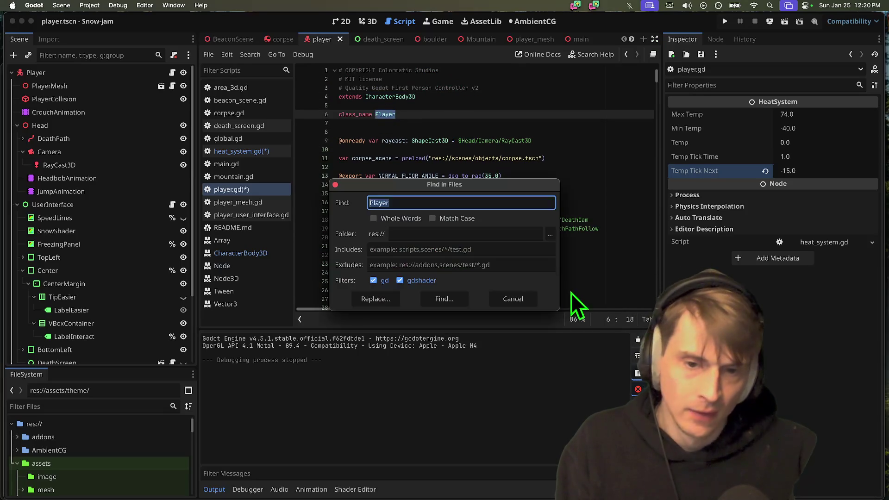
{"action": "left_click", "coordinate": [458, 296]}
{"action": "scroll", "coordinate": [385, 439], "scroll_direction": "down", "scroll_amount": 3}
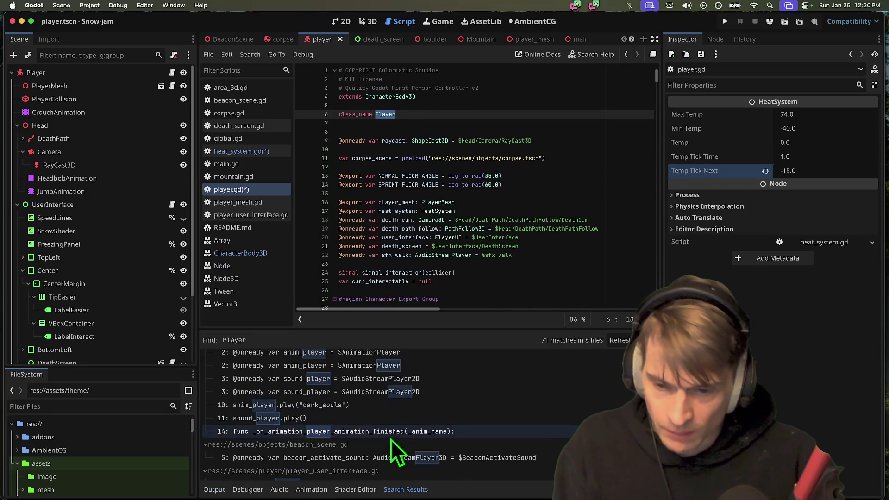
{"action": "scroll", "coordinate": [495, 452], "scroll_direction": "up", "scroll_amount": 10}
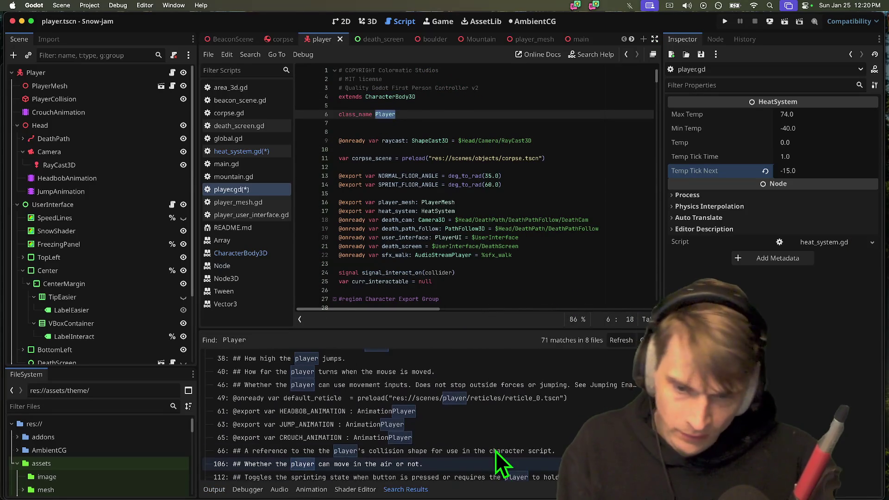
{"action": "scroll", "coordinate": [496, 451], "scroll_direction": "up", "scroll_amount": 3}
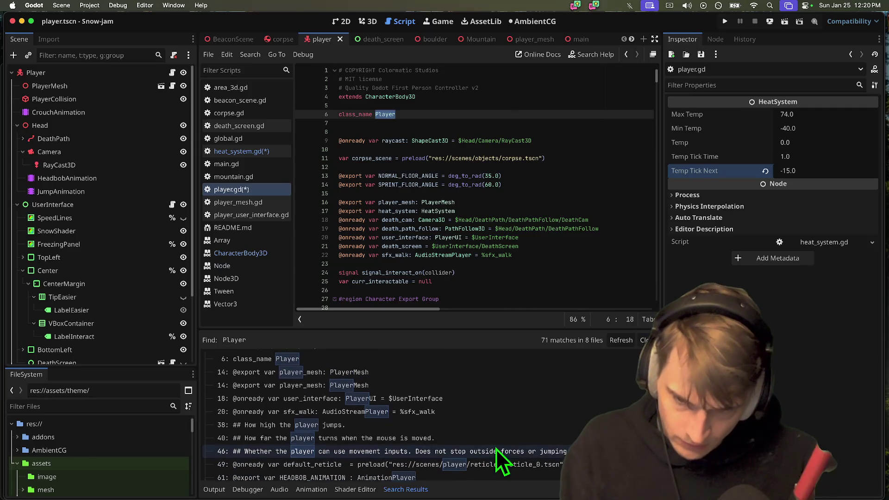
{"action": "scroll", "coordinate": [432, 382], "scroll_direction": "down", "scroll_amount": 15}
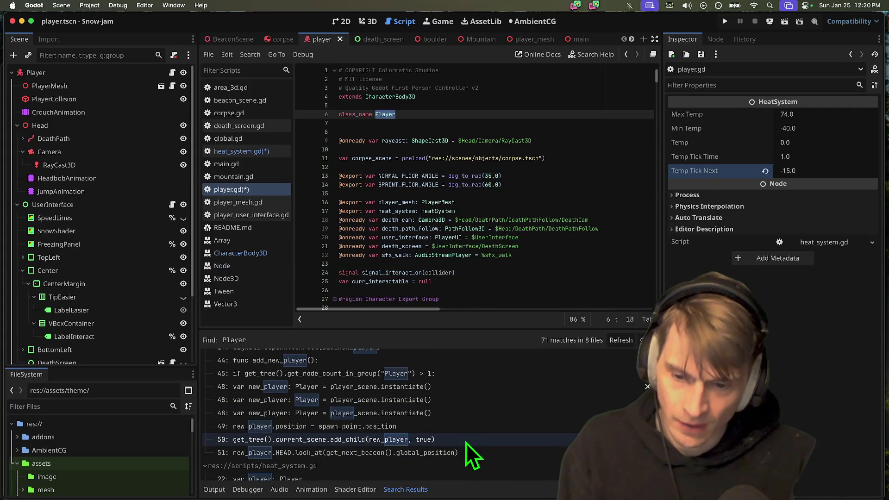
{"action": "left_click", "coordinate": [466, 443]}
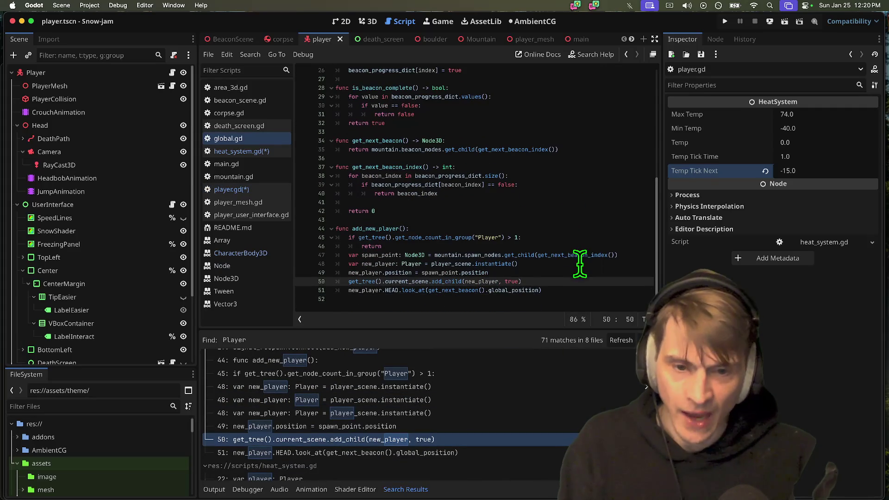
Step: Try and discard a new_player.vel line in add_new_player, then jump to the Player class definition
{"action": "double_click", "coordinate": [376, 264]}
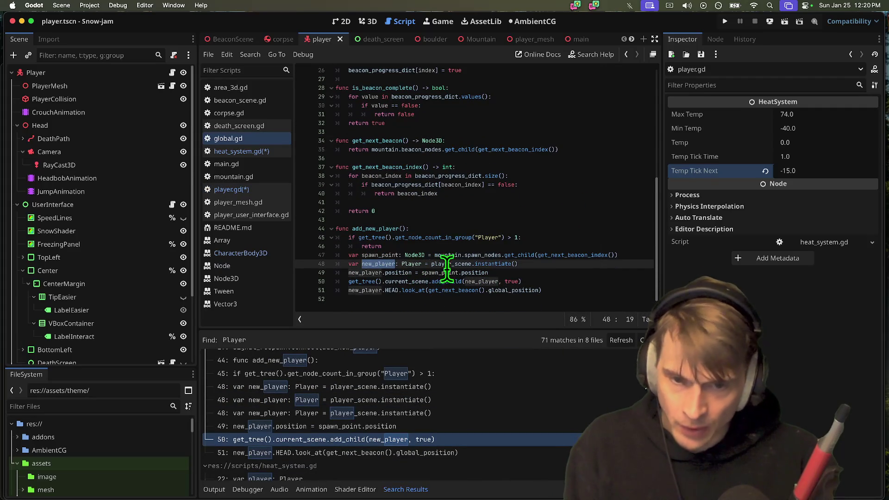
{"action": "key", "text": "Return"}
{"action": "key", "text": "Return"}
{"action": "key", "text": "Return"}
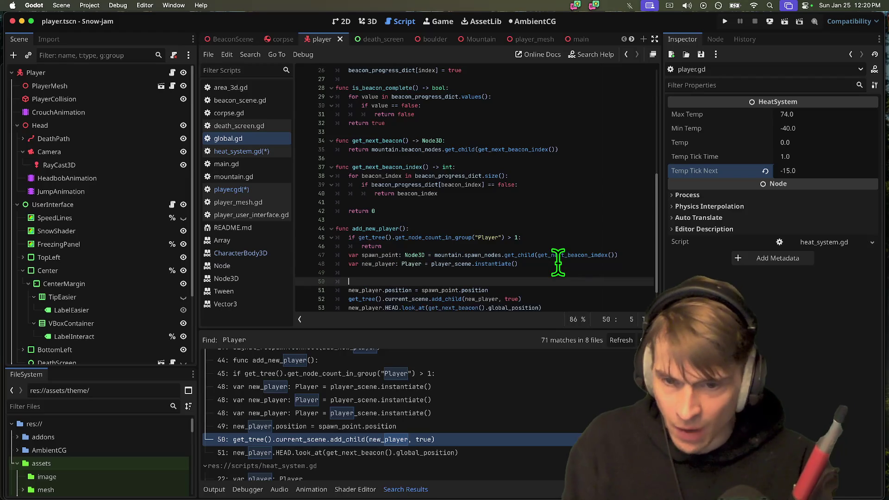
{"action": "key", "text": "Up"}
{"action": "key", "text": "BackSpace"}
{"action": "key", "text": "BackSpace"}
{"action": "key", "text": "BackSpace"}
{"action": "type", "text": "new_player"}
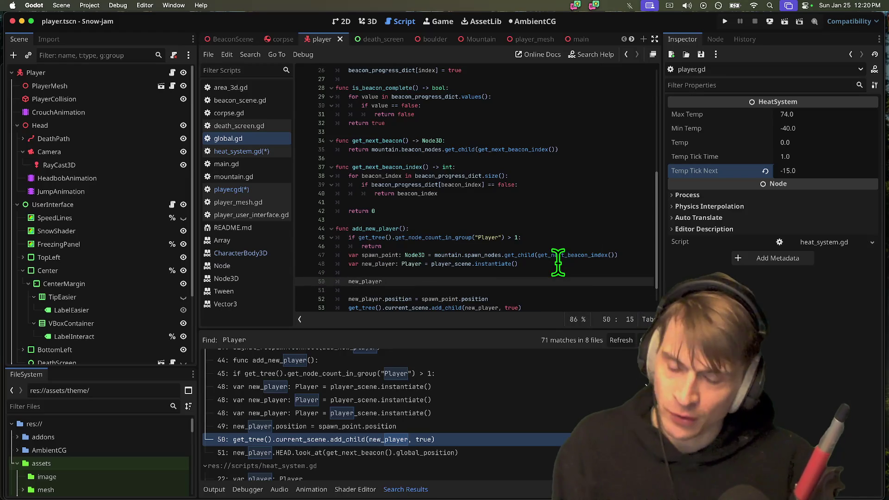
{"action": "type", "text": ".vel"}
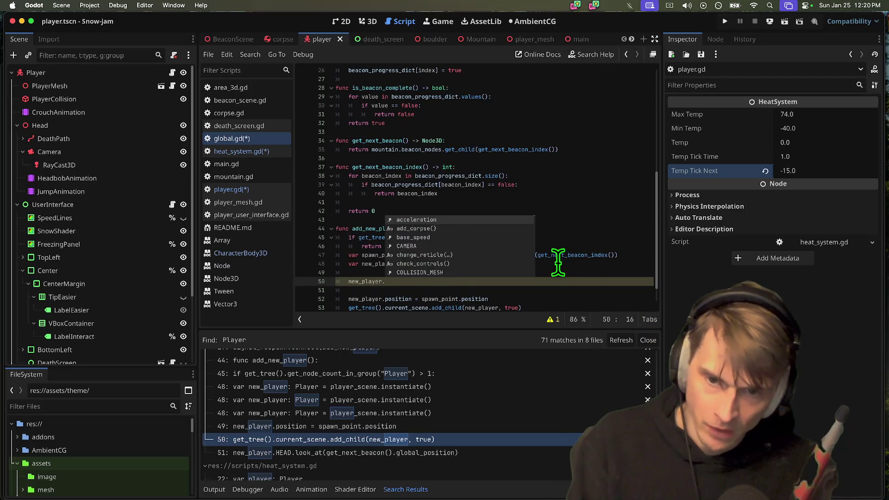
{"action": "key", "text": "BackSpace"}
{"action": "key", "text": "BackSpace"}
{"action": "key", "text": "BackSpace"}
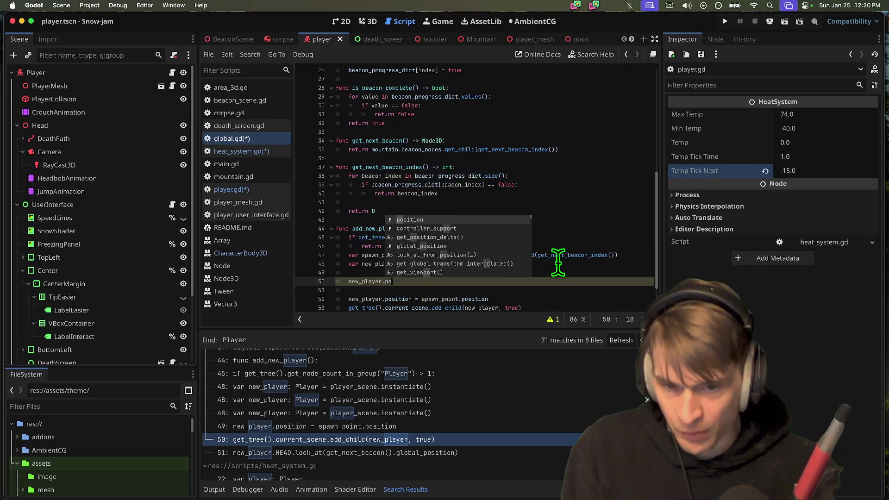
{"action": "type", "text": "s"}
{"action": "key", "text": "ctrl+z"}
{"action": "key", "text": "ctrl+z"}
{"action": "key", "text": "ctrl+z"}
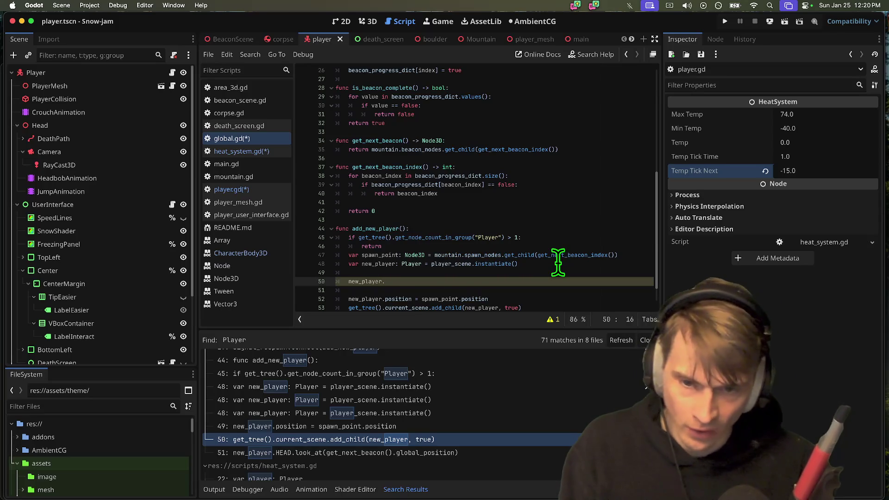
{"action": "left_click", "coordinate": [420, 272]}
{"action": "left_click", "coordinate": [413, 265], "text": "ctrl"}
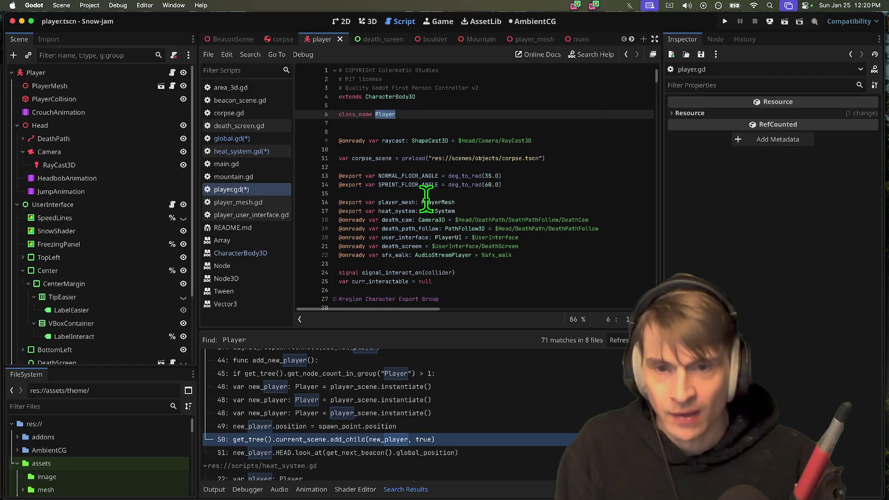
Step: Add 'var my_special_var: bool = false' below class_name in the Player script and save
{"action": "key", "text": "Return"}
{"action": "key", "text": "Return"}
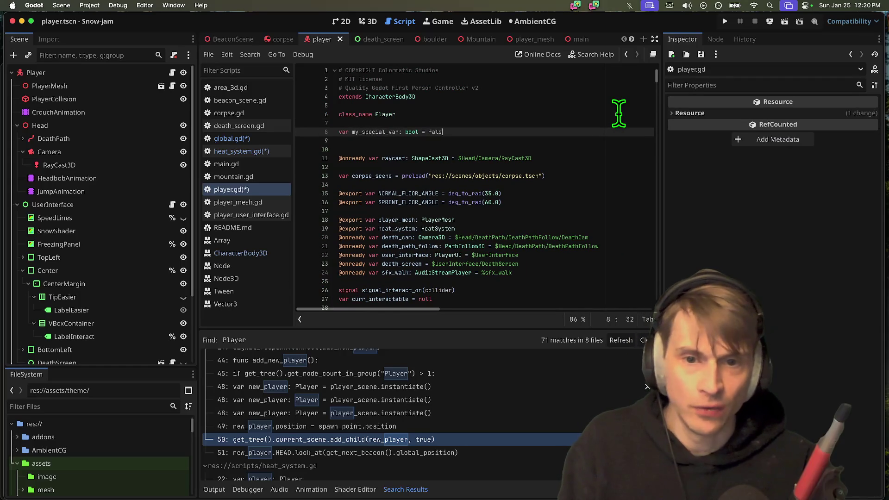
{"action": "key", "text": "Down"}
{"action": "key", "text": "Delete"}
{"action": "key", "text": "super+s"}
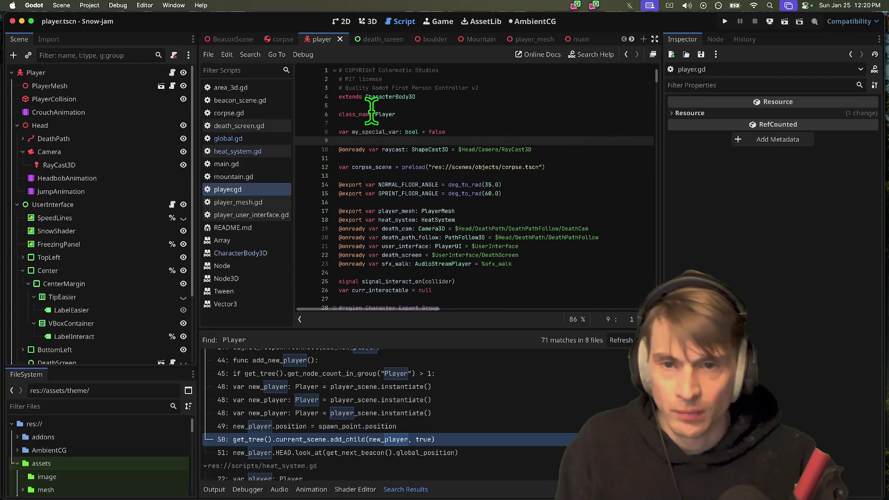
Step: In global.gd's add_new_player, write a new line referencing new_player.my_special_var
{"action": "key", "text": "alt+Left"}
{"action": "key", "text": "Down"}
{"action": "key", "text": "Down"}
{"action": "key", "text": "Return"}
{"action": "key", "text": "Return"}
{"action": "key", "text": "Up"}
{"action": "key", "text": "Up"}
{"action": "type", "text": "new"}
{"action": "key", "text": "Return"}
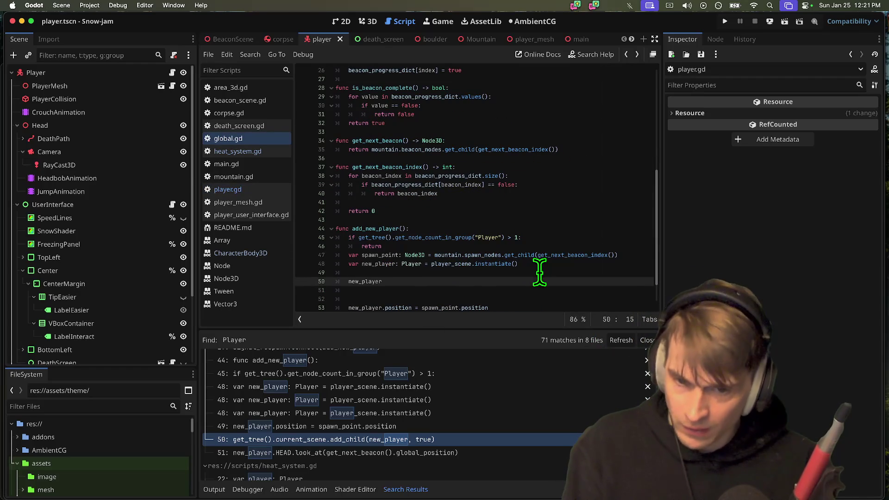
{"action": "type", "text": ".mys"}
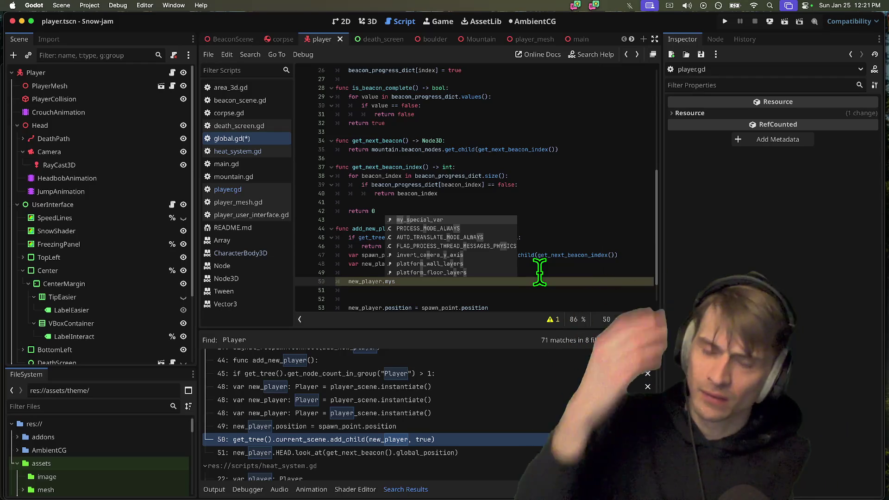
{"action": "key", "text": "Return"}
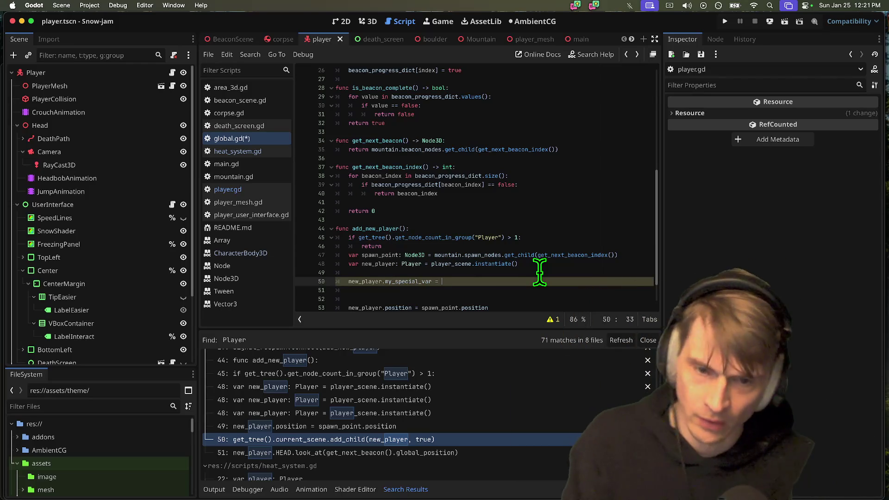
{"action": "key", "text": "BackSpace"}
{"action": "key", "text": "BackSpace"}
{"action": "key", "text": "BackSpace"}
{"action": "key", "text": "super+z"}
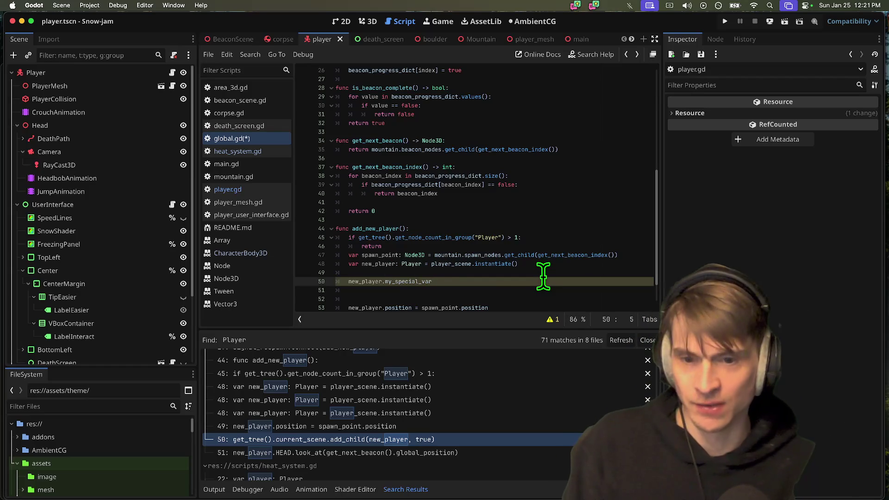
Step: Make it 'var vec: Vector3 = new_player.my_special_var', save, note the type error, then undo it
{"action": "key", "text": "BackSpace"}
{"action": "key", "text": "BackSpace"}
{"action": "key", "text": "BackSpace"}
{"action": "type", "text": "var vec: Vec"}
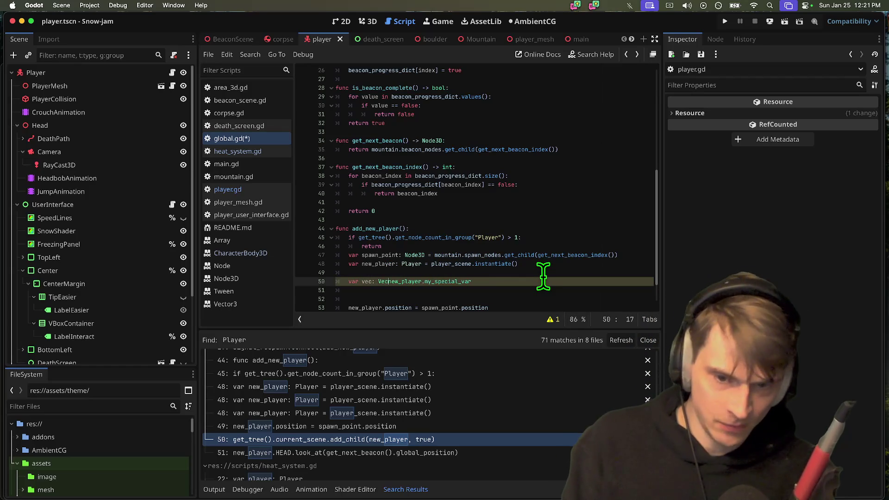
{"action": "type", "text": "3 ="}
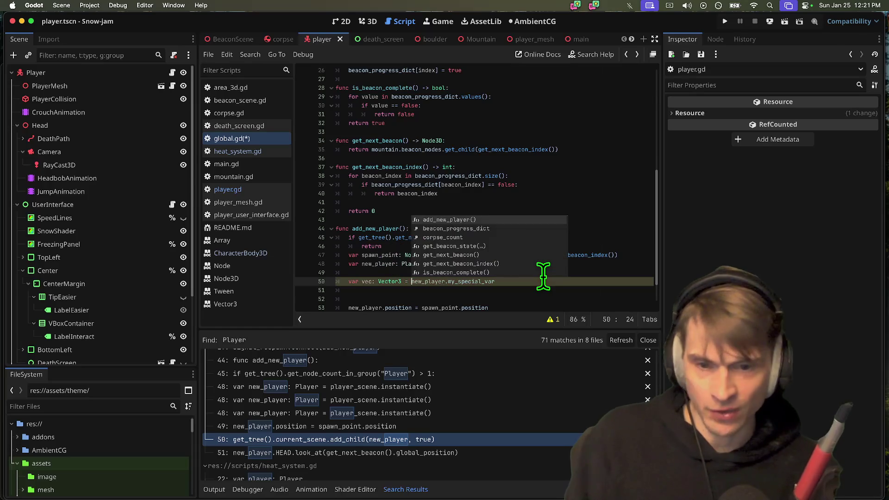
{"action": "key", "text": "Down"}
{"action": "key", "text": "super+s"}
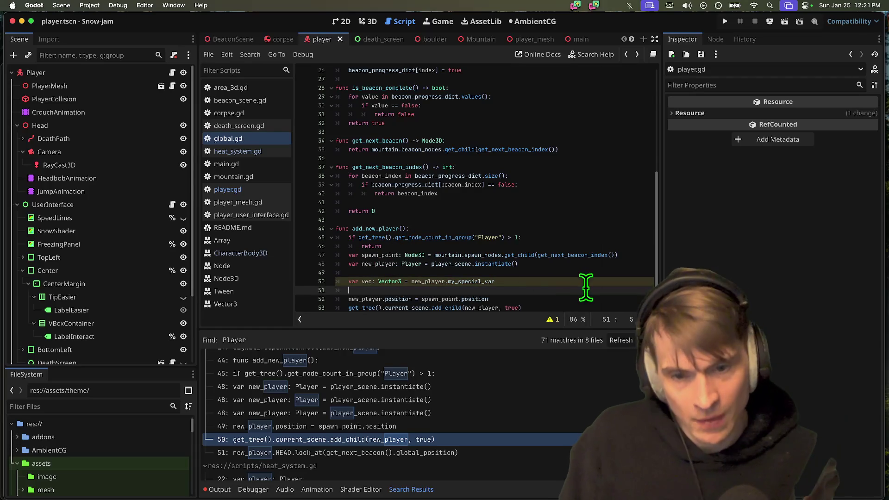
{"action": "key", "text": "Up"}
{"action": "key", "text": "Up"}
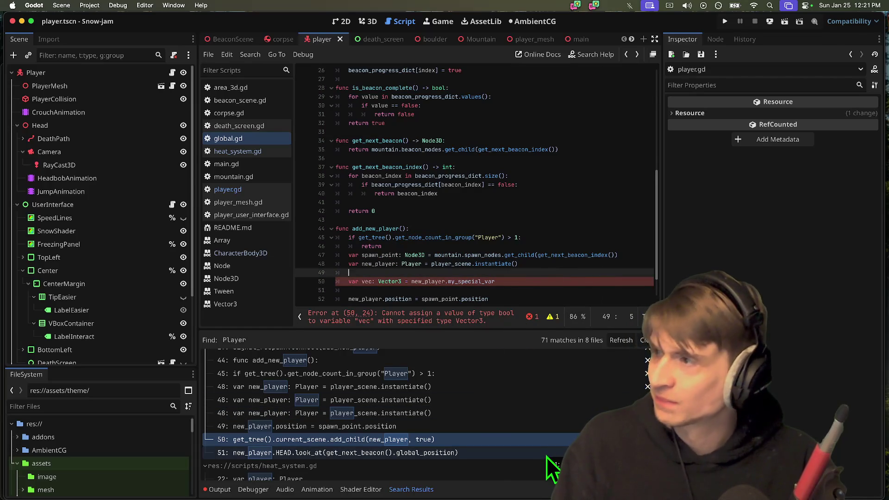
{"action": "left_click", "coordinate": [372, 281]}
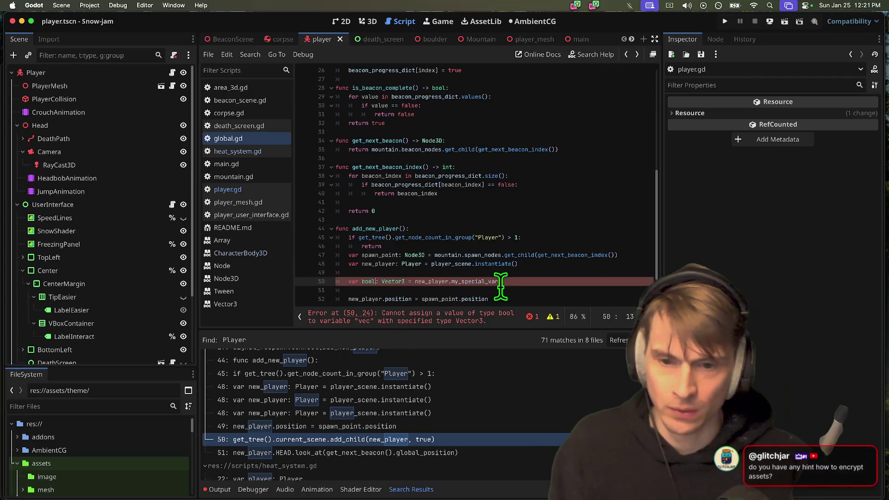
{"action": "key", "text": "ctrl+z"}
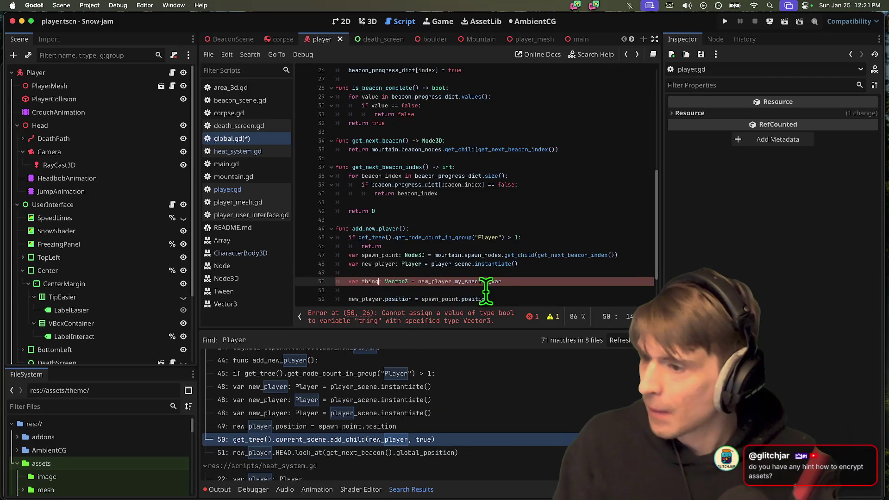
{"action": "key", "text": "ctrl+z"}
{"action": "key", "text": "ctrl+z"}
{"action": "key", "text": "ctrl+z"}
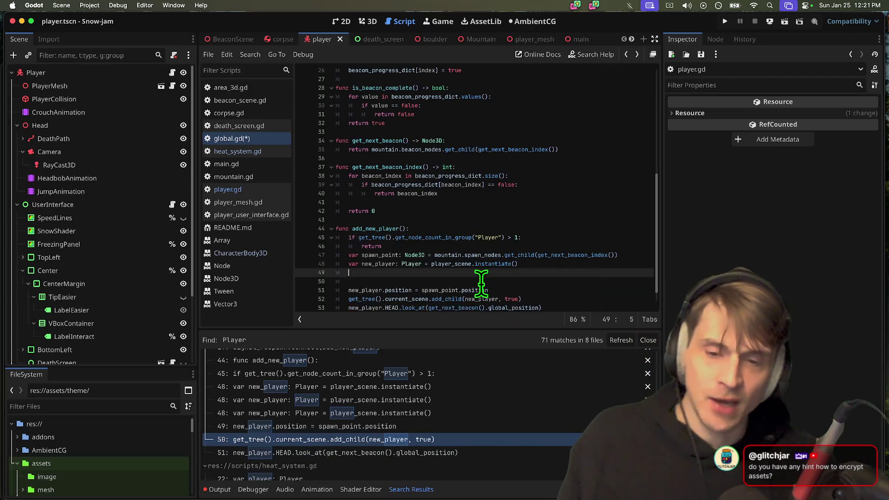
{"action": "left_click", "coordinate": [90, 5]}
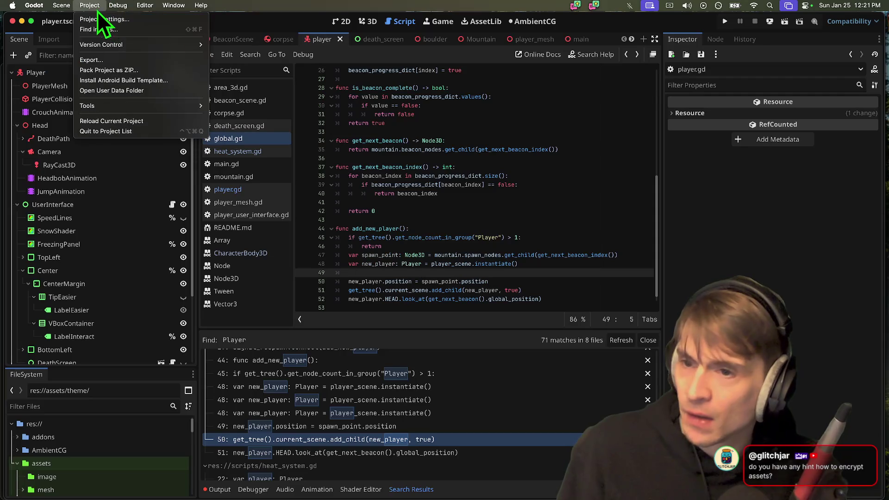
Step: Turn on PCK encryption for the Web (Runnable) export preset, then close the Export window
{"action": "left_click", "coordinate": [97, 59]}
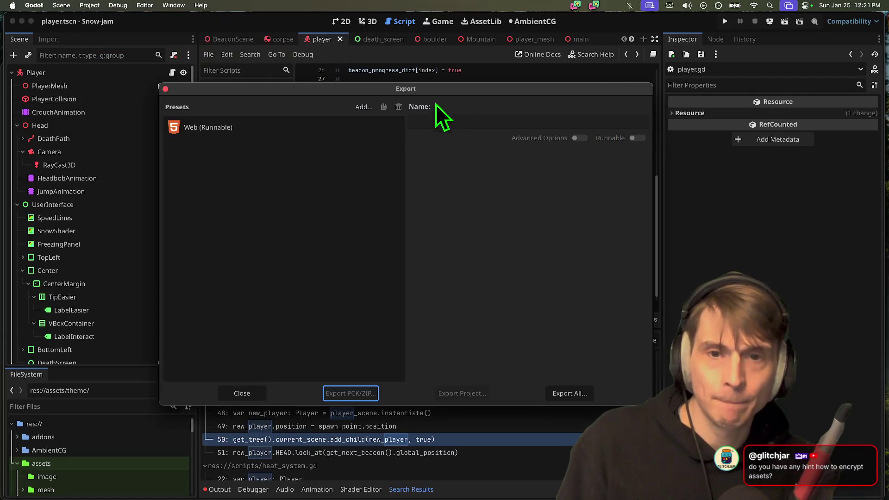
{"action": "left_click", "coordinate": [260, 132]}
{"action": "left_click", "coordinate": [574, 169]}
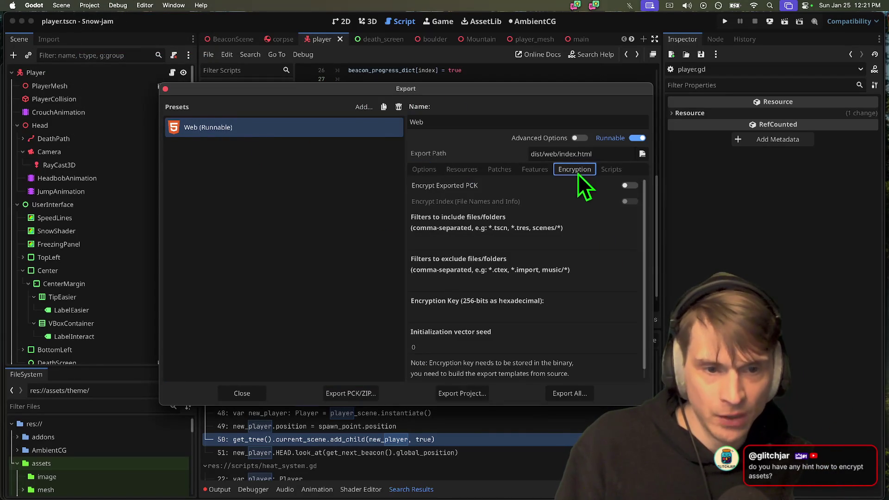
{"action": "left_click", "coordinate": [629, 186]}
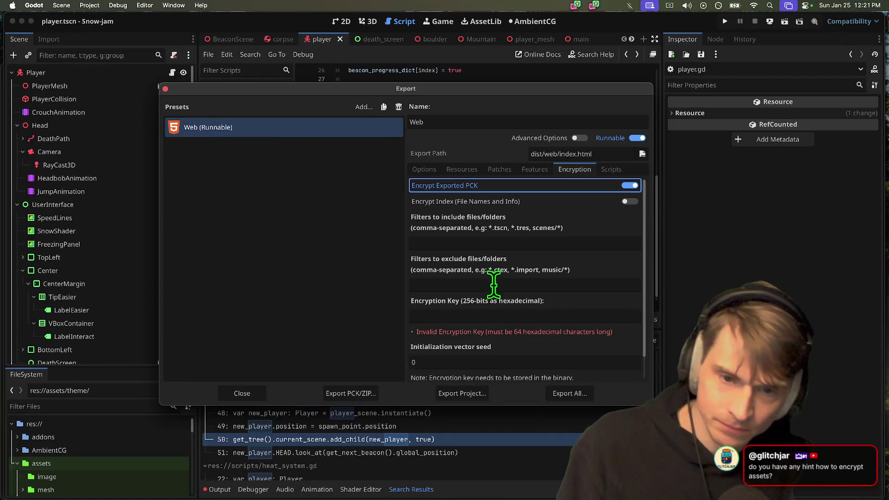
{"action": "scroll", "coordinate": [531, 366], "scroll_direction": "down", "scroll_amount": 1}
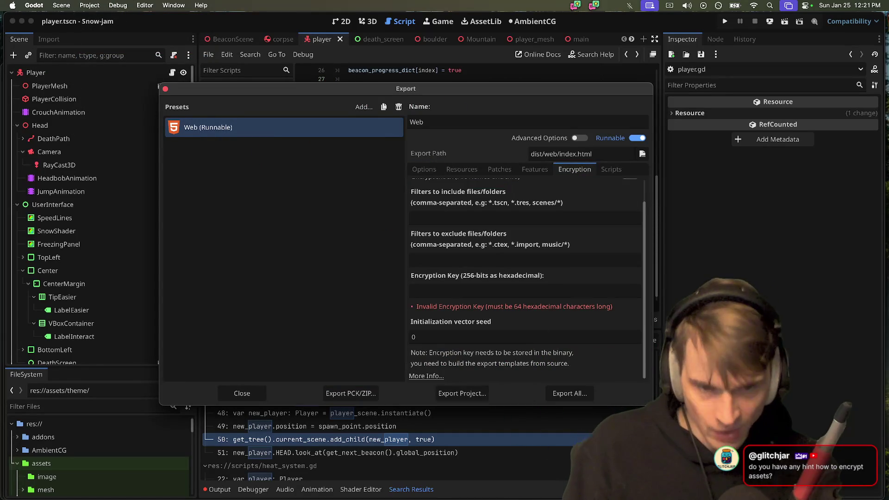
{"action": "key", "text": "Escape"}
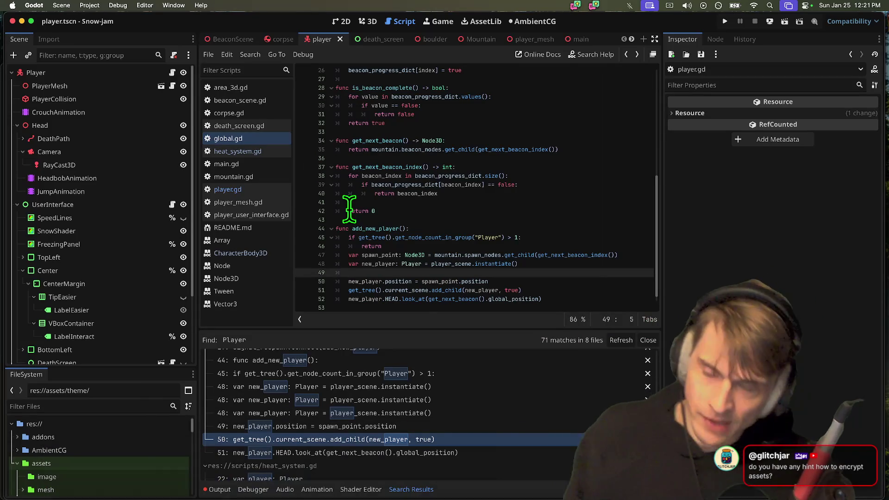
Step: Add a Windows Desktop export preset with Encrypt Exported PCK and Encrypt Index enabled
{"action": "left_click", "coordinate": [95, 4]}
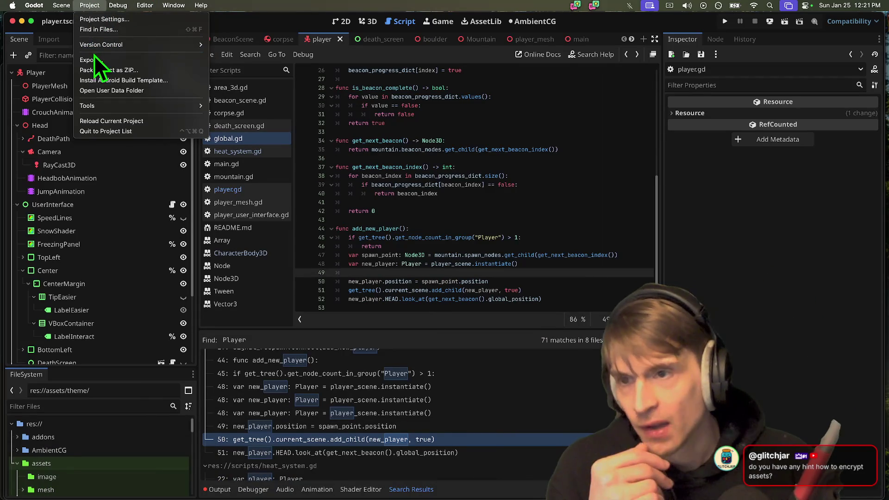
{"action": "left_click", "coordinate": [93, 59]}
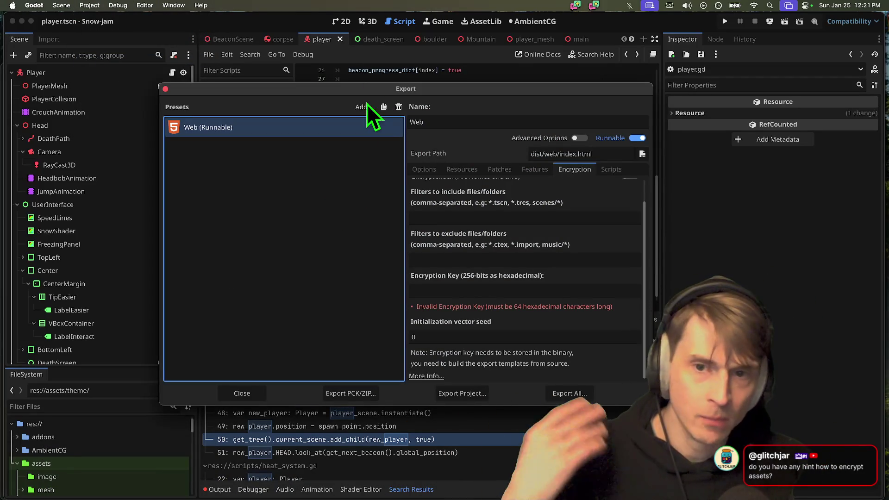
{"action": "left_click", "coordinate": [366, 107]}
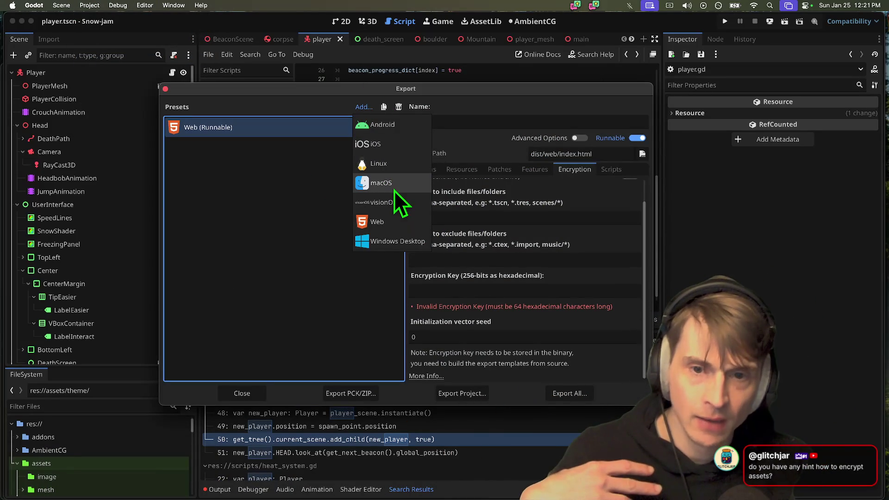
{"action": "left_click", "coordinate": [385, 242]}
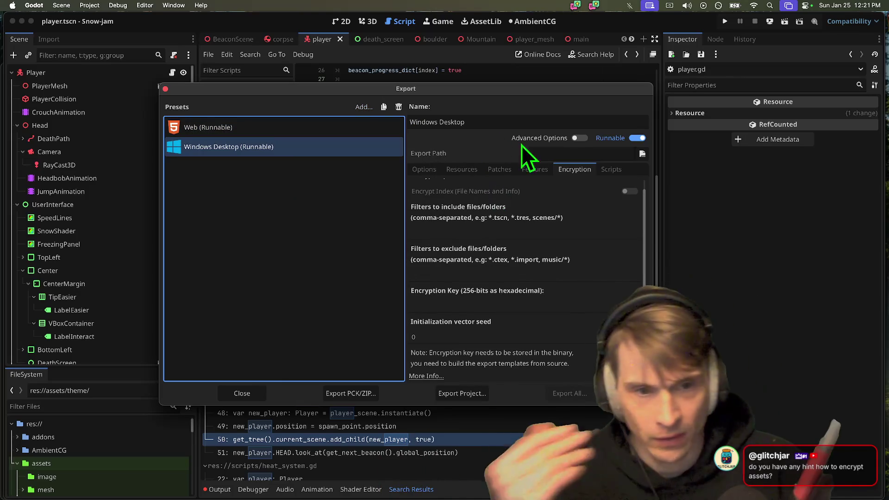
{"action": "scroll", "coordinate": [560, 222], "scroll_direction": "up", "scroll_amount": 1}
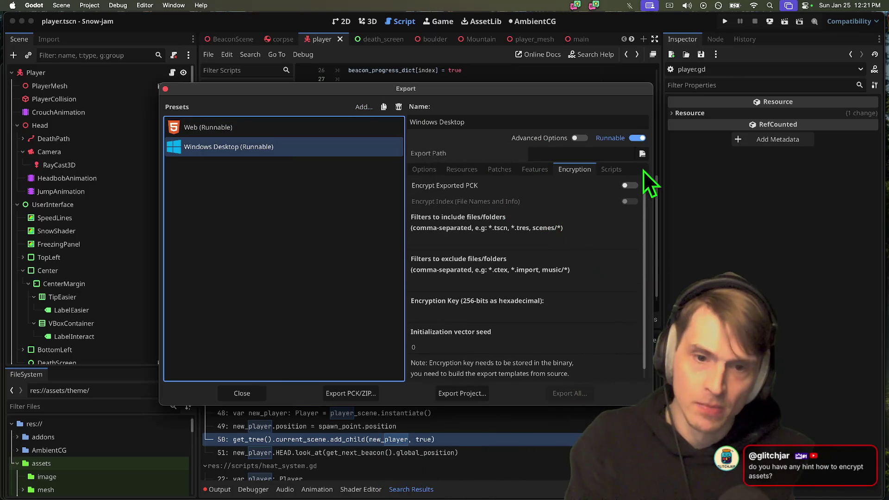
{"action": "left_click", "coordinate": [636, 187]}
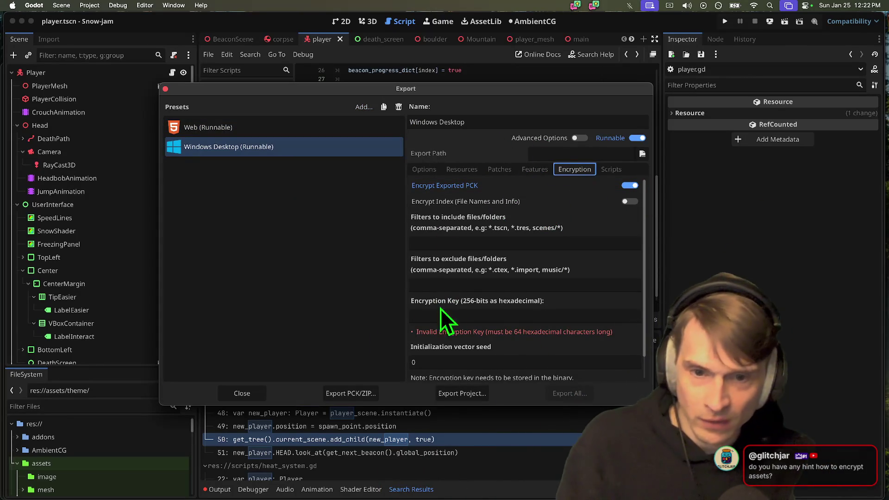
{"action": "left_click", "coordinate": [626, 201]}
Step: Open the More Info documentation page on PCK encryption keys, then return to Godot
{"action": "left_click", "coordinate": [524, 243]}
{"action": "scroll", "coordinate": [533, 254], "scroll_direction": "down", "scroll_amount": 1}
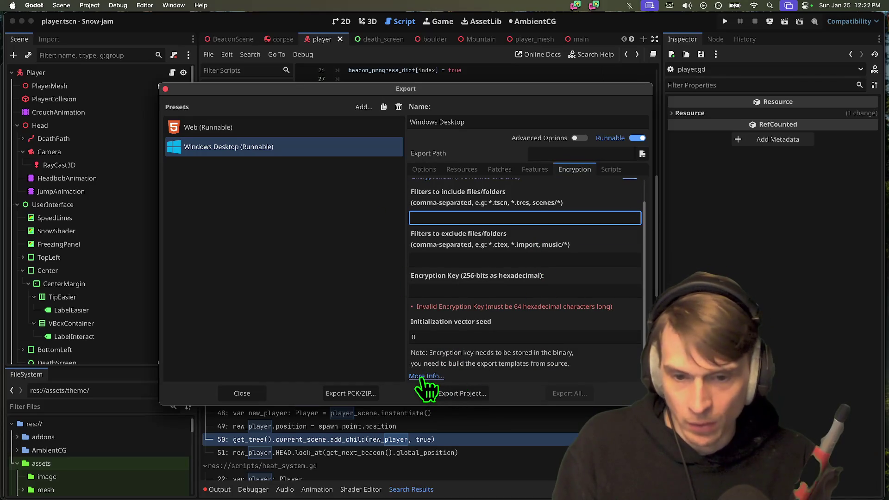
{"action": "left_click", "coordinate": [436, 376]}
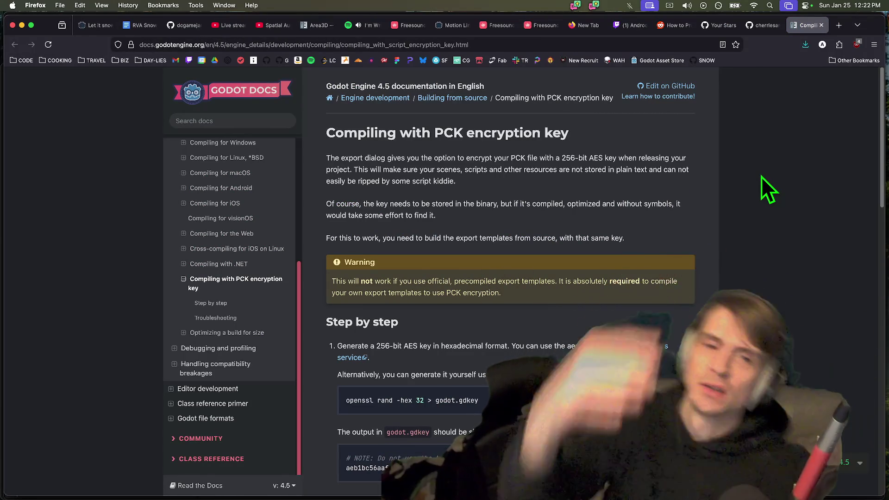
{"action": "key", "text": "super+Tab"}
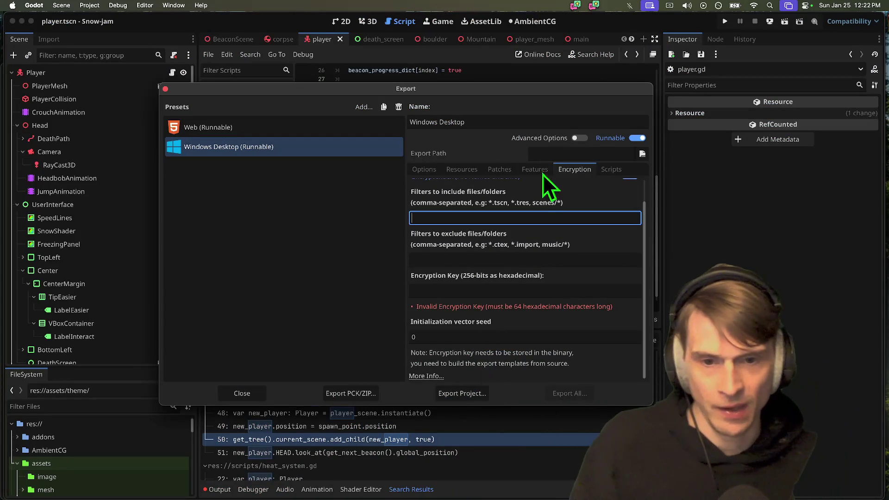
Step: Switch from Godot's Encryption tab to the gdmaim GitHub repository tab in Firefox
{"action": "scroll", "coordinate": [565, 260], "scroll_direction": "up", "scroll_amount": 2}
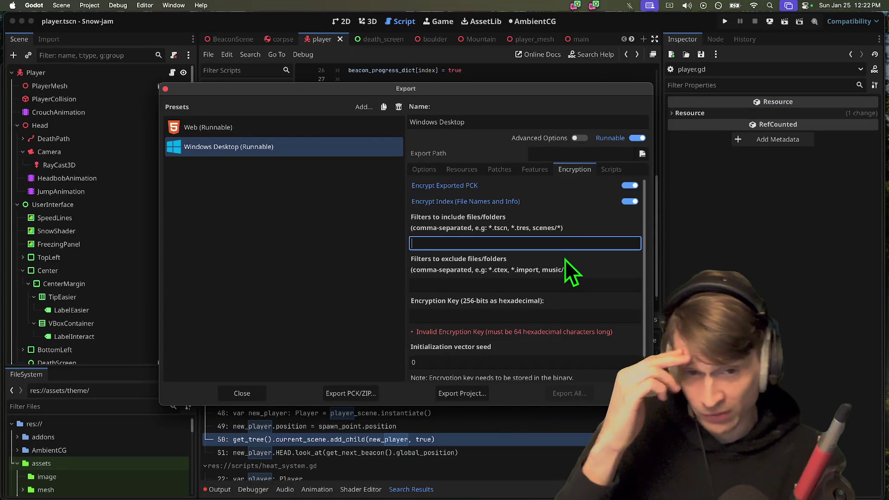
{"action": "key", "text": "super+Tab"}
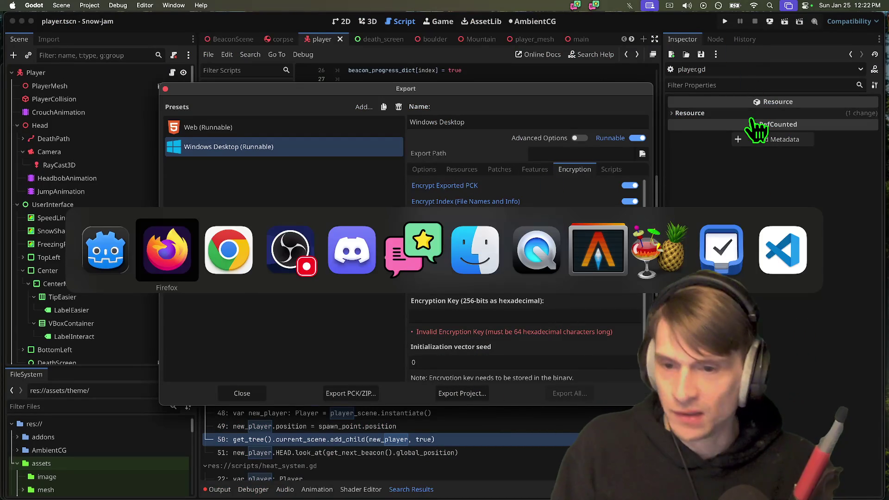
{"action": "key", "text": "super+Tab"}
{"action": "key", "text": "super+Tab"}
{"action": "key", "text": "super+Tab"}
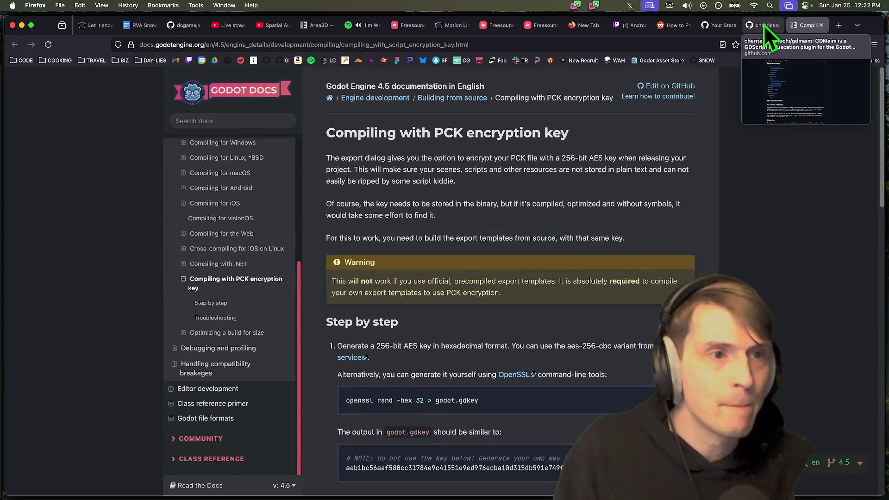
{"action": "left_click", "coordinate": [763, 24]}
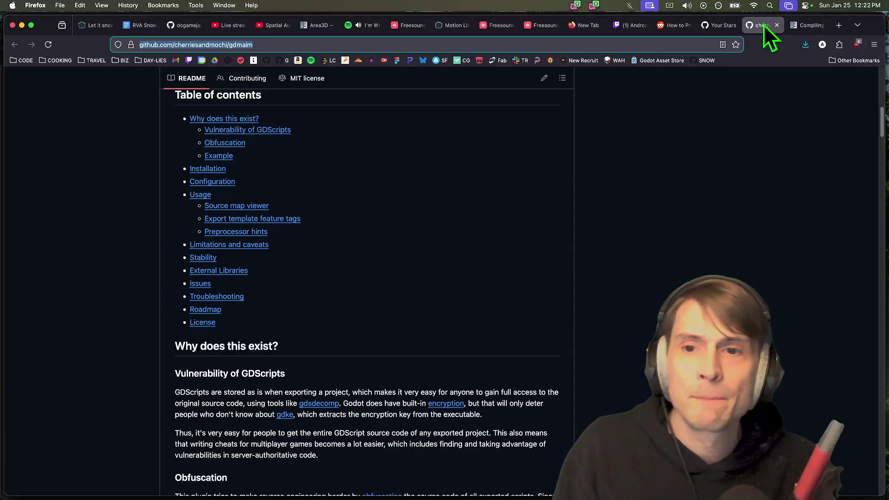
Step: Check the YouTube Studio live dashboard and open a chat message's options menu
{"action": "scroll", "coordinate": [622, 262], "scroll_direction": "up", "scroll_amount": 10}
{"action": "left_click", "coordinate": [263, 45]}
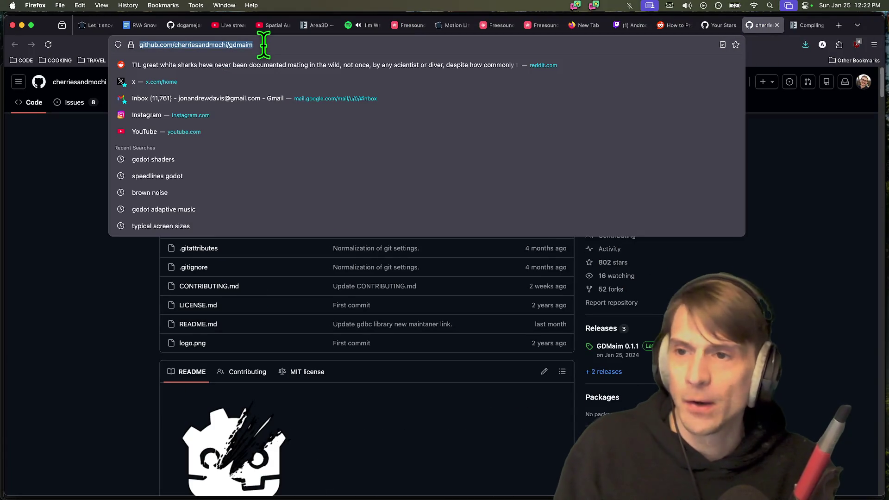
{"action": "key", "text": "super+Tab"}
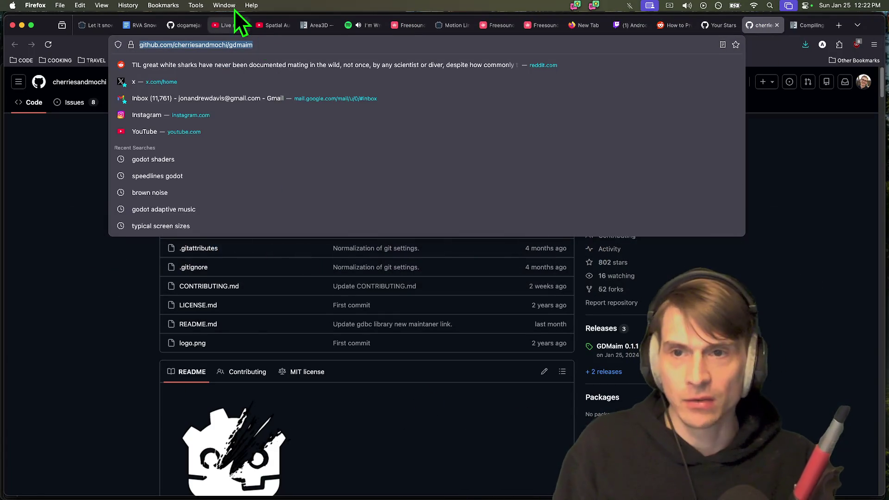
{"action": "left_click", "coordinate": [221, 27]}
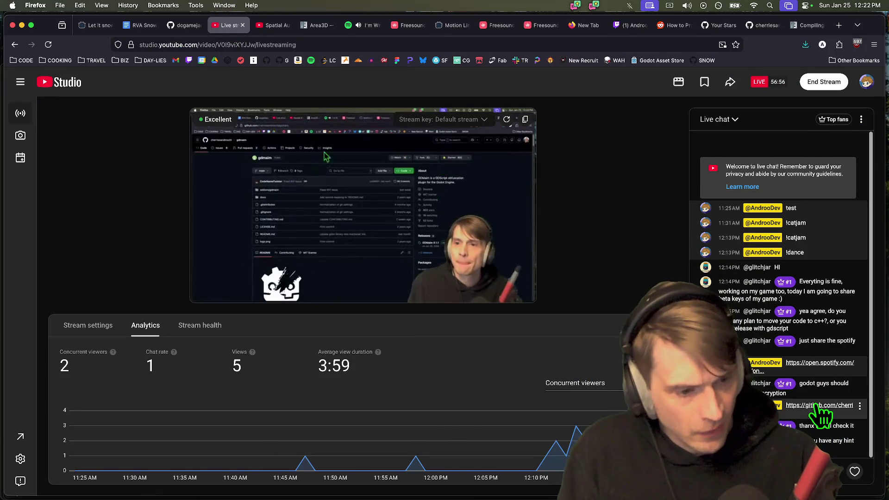
{"action": "left_click", "coordinate": [860, 406]}
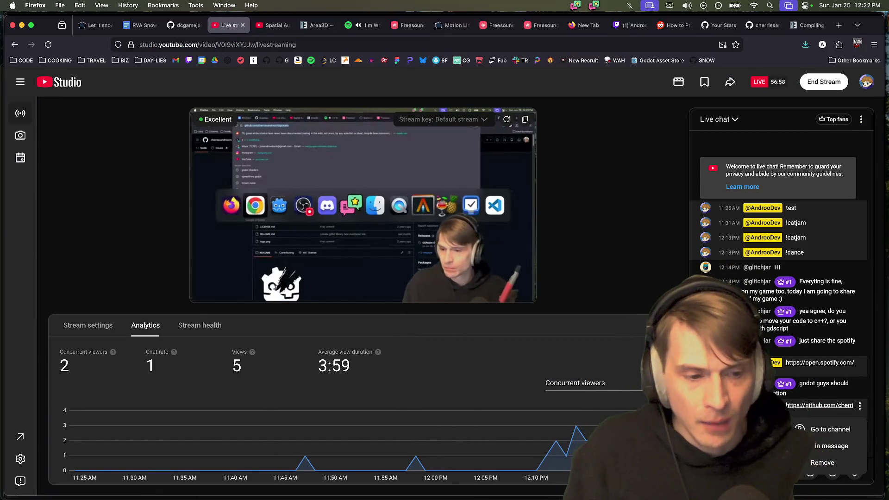
Step: Close Godot's Export window and switch over to Discord
{"action": "key", "text": "super+Tab"}
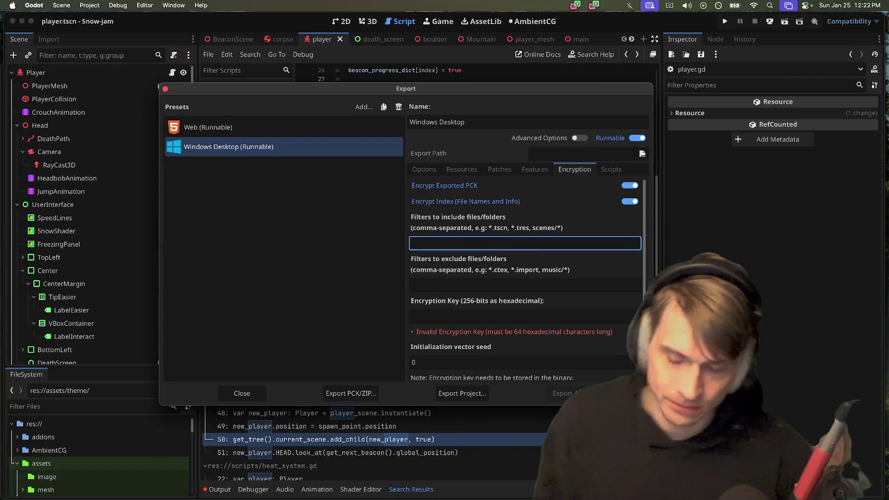
{"action": "key", "text": "Escape"}
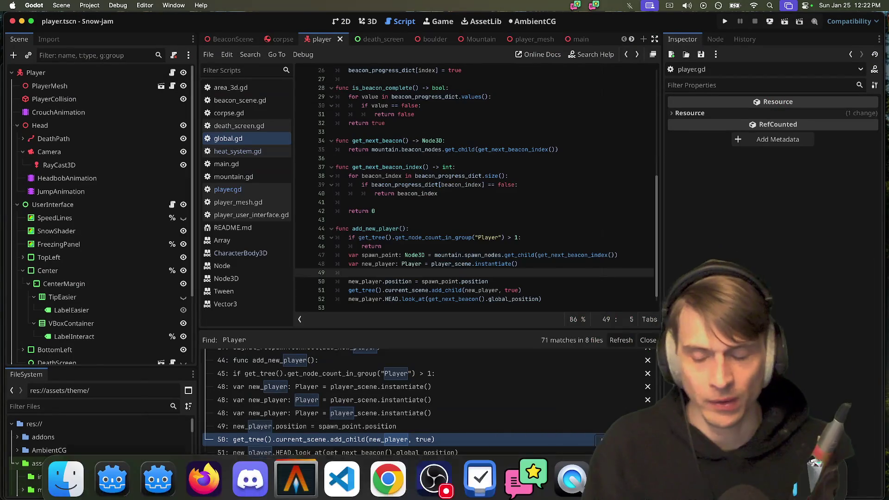
{"action": "key", "text": "super+Tab"}
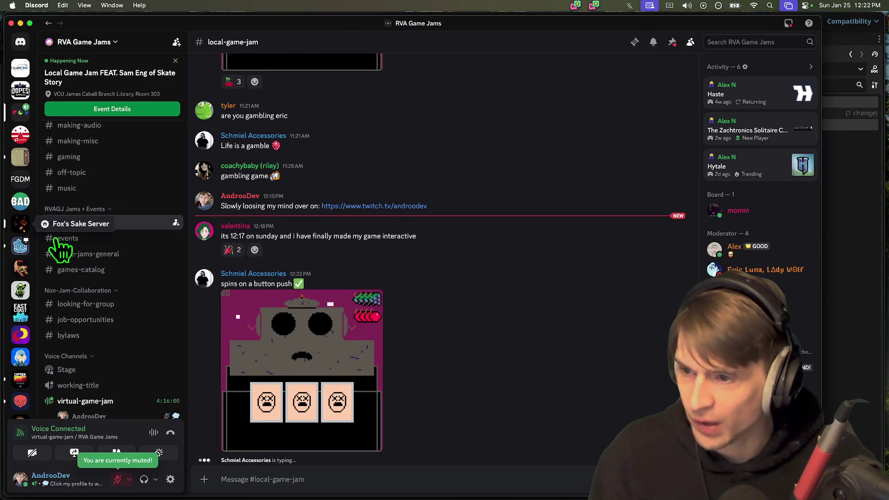
Step: Browse Fox's Sake Server, scrolling through the showcase forum and general channel
{"action": "left_click", "coordinate": [21, 245]}
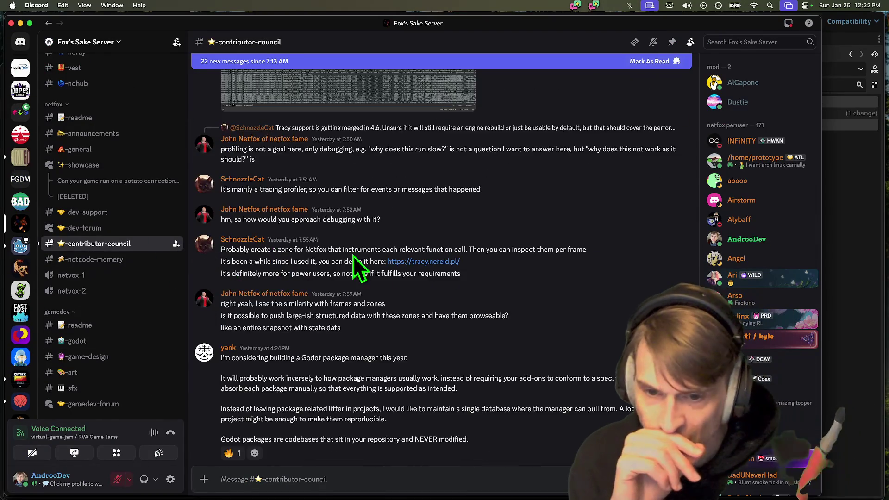
{"action": "scroll", "coordinate": [457, 331], "scroll_direction": "down", "scroll_amount": 10}
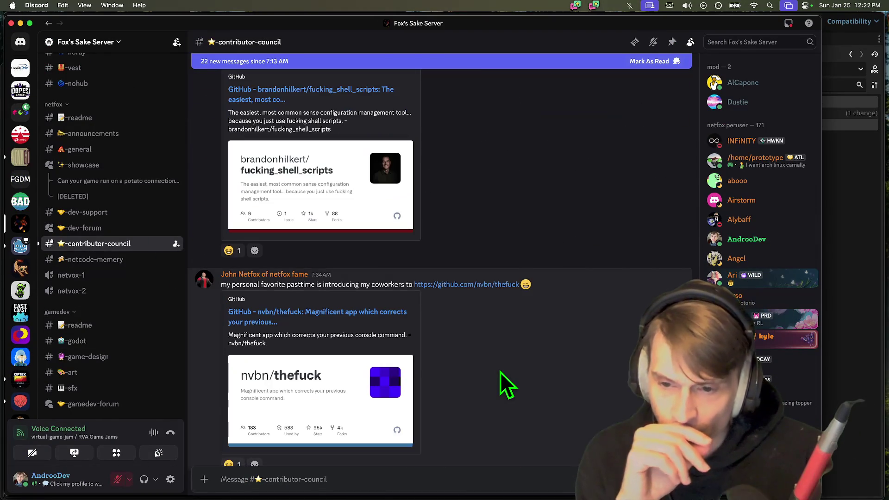
{"action": "scroll", "coordinate": [501, 371], "scroll_direction": "up", "scroll_amount": 3}
{"action": "scroll", "coordinate": [502, 374], "scroll_direction": "up", "scroll_amount": 15}
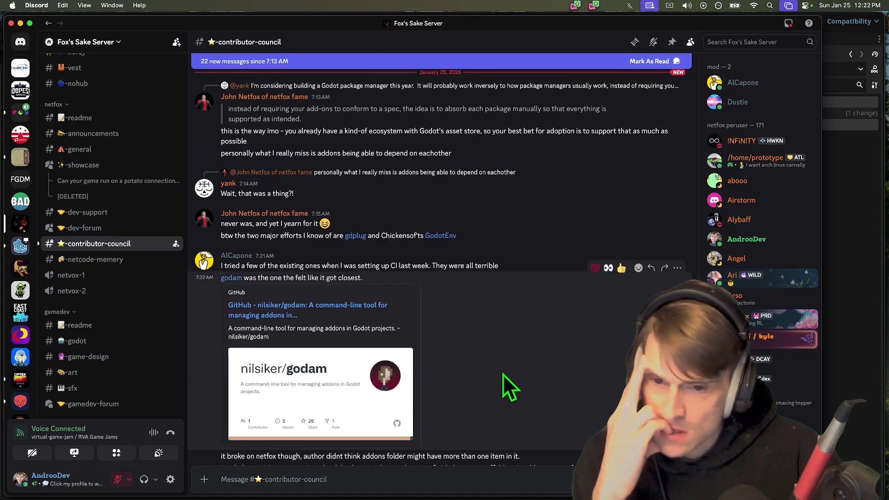
{"action": "scroll", "coordinate": [503, 374], "scroll_direction": "down", "scroll_amount": 3}
{"action": "scroll", "coordinate": [504, 374], "scroll_direction": "up", "scroll_amount": 10}
{"action": "scroll", "coordinate": [424, 386], "scroll_direction": "up", "scroll_amount": 20}
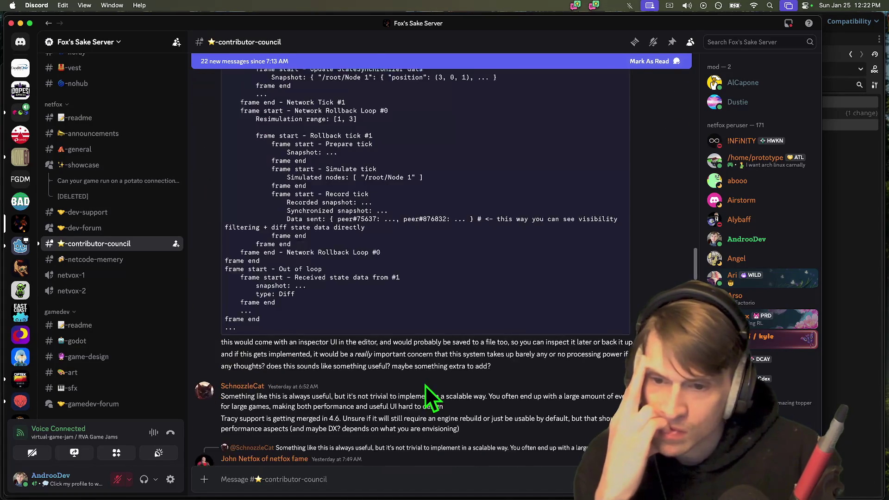
{"action": "scroll", "coordinate": [430, 387], "scroll_direction": "up", "scroll_amount": 5}
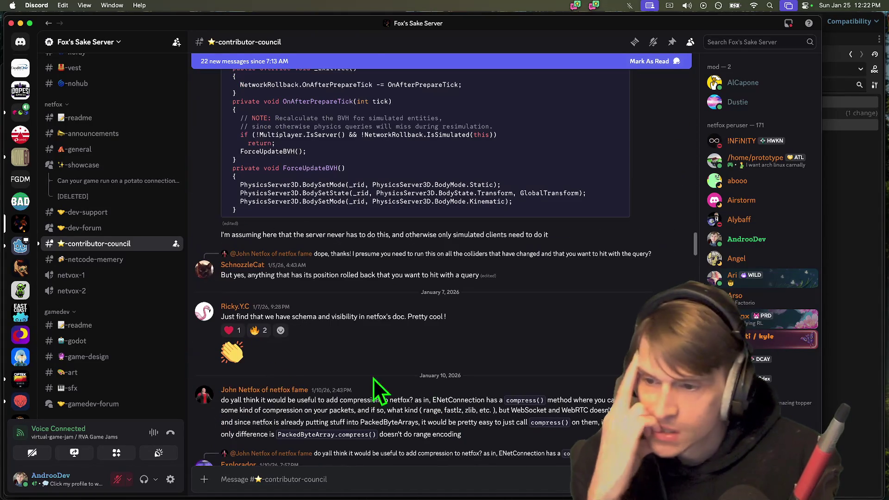
{"action": "scroll", "coordinate": [109, 282], "scroll_direction": "up", "scroll_amount": 3}
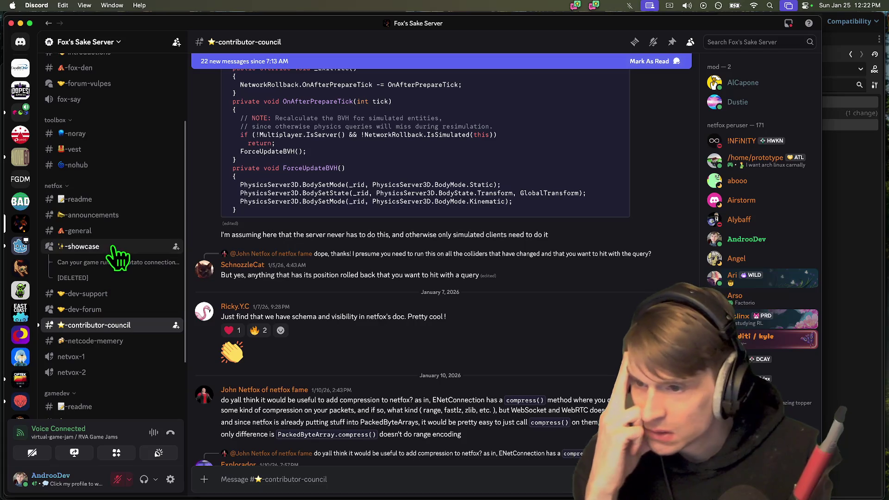
{"action": "left_click", "coordinate": [116, 247]}
{"action": "left_click", "coordinate": [113, 231]}
{"action": "scroll", "coordinate": [581, 380], "scroll_direction": "up", "scroll_amount": 15}
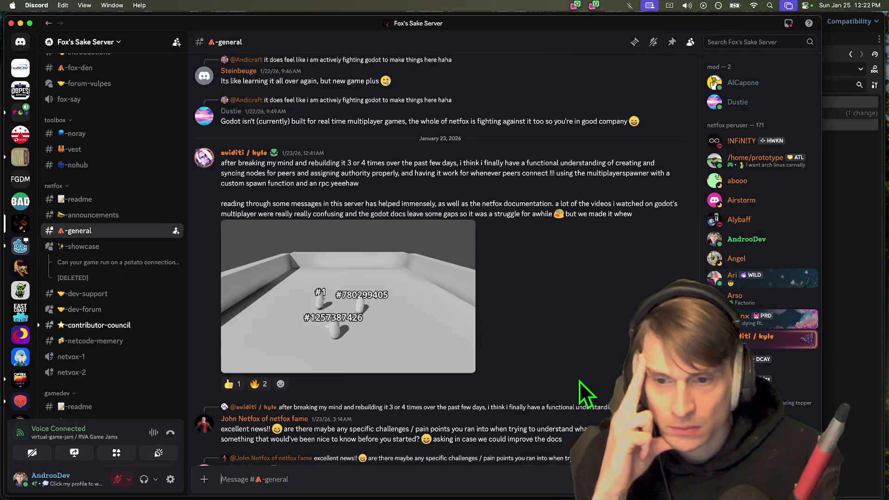
{"action": "scroll", "coordinate": [579, 382], "scroll_direction": "up", "scroll_amount": 15}
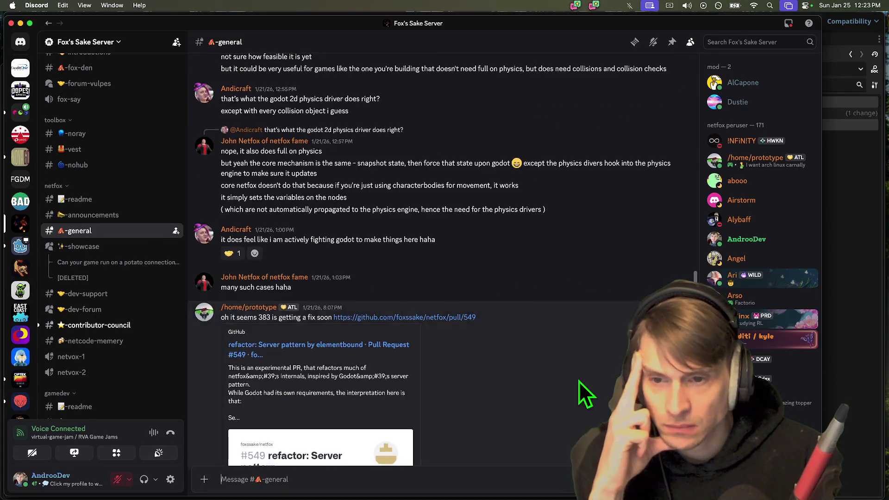
Step: Read back through older #dev-support rollback discussion, then bring Godot's script editor forward
{"action": "left_click", "coordinate": [115, 309]}
{"action": "left_click", "coordinate": [112, 294]}
{"action": "scroll", "coordinate": [457, 391], "scroll_direction": "up", "scroll_amount": 20}
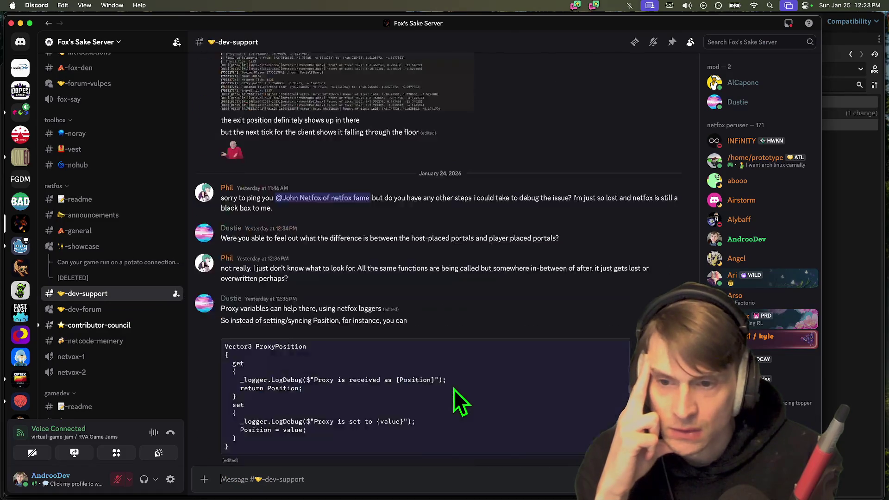
{"action": "scroll", "coordinate": [471, 393], "scroll_direction": "up", "scroll_amount": 20}
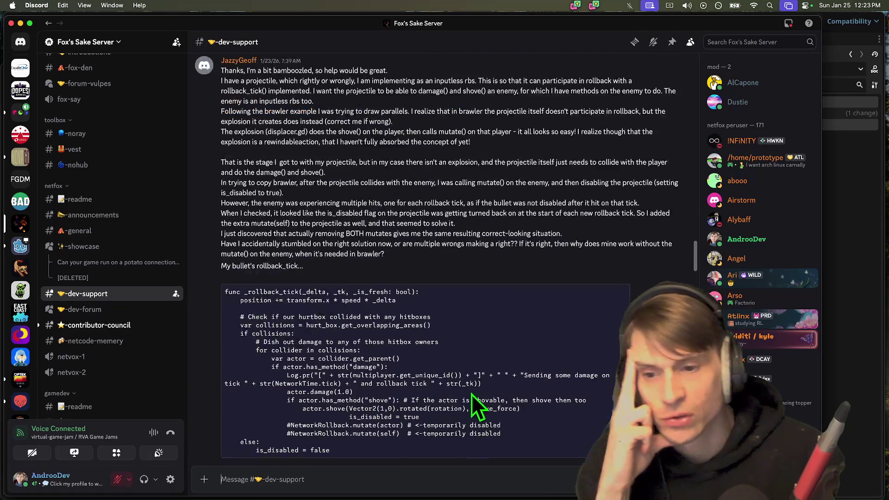
{"action": "scroll", "coordinate": [475, 398], "scroll_direction": "up", "scroll_amount": 10}
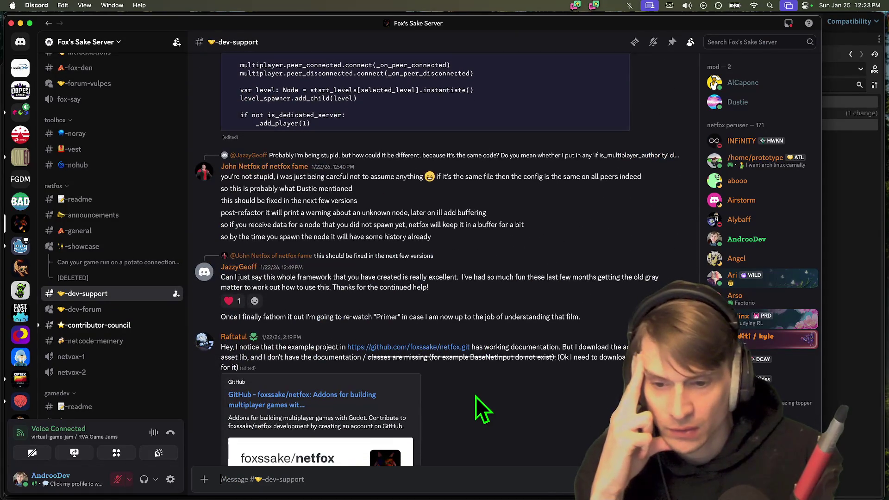
{"action": "scroll", "coordinate": [476, 395], "scroll_direction": "up", "scroll_amount": 20}
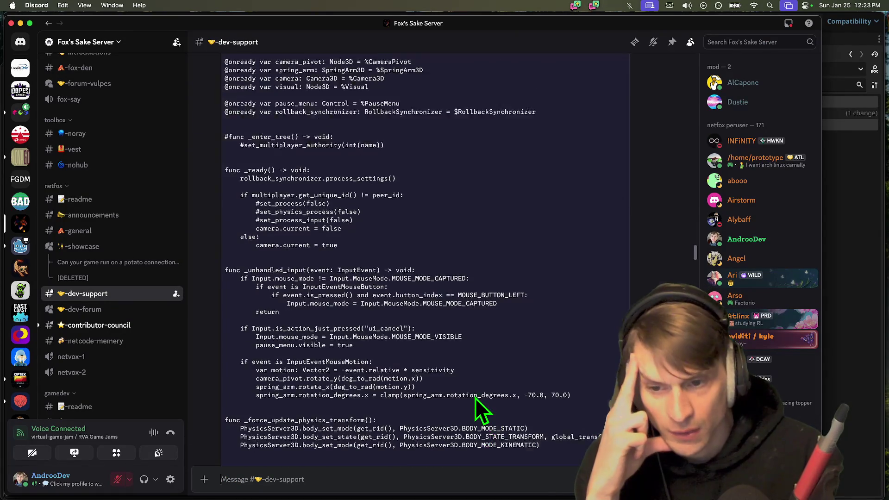
{"action": "key", "text": "super+Tab"}
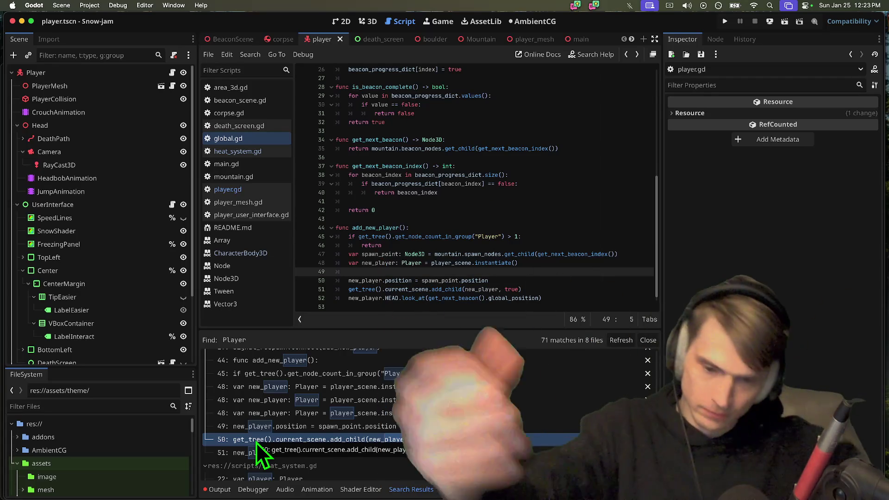
Step: Glance through the stream dashboard, Spatial Audio in Godot video and Spotify tabs, ending in Discord
{"action": "scroll", "coordinate": [455, 263], "scroll_direction": "down", "scroll_amount": 1}
{"action": "left_click", "coordinate": [471, 299]}
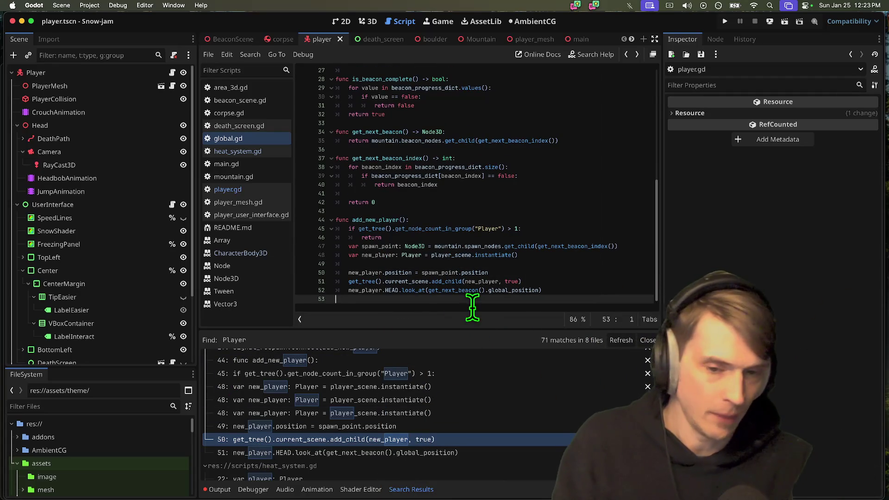
{"action": "mouse_move", "coordinate": [158, 477]}
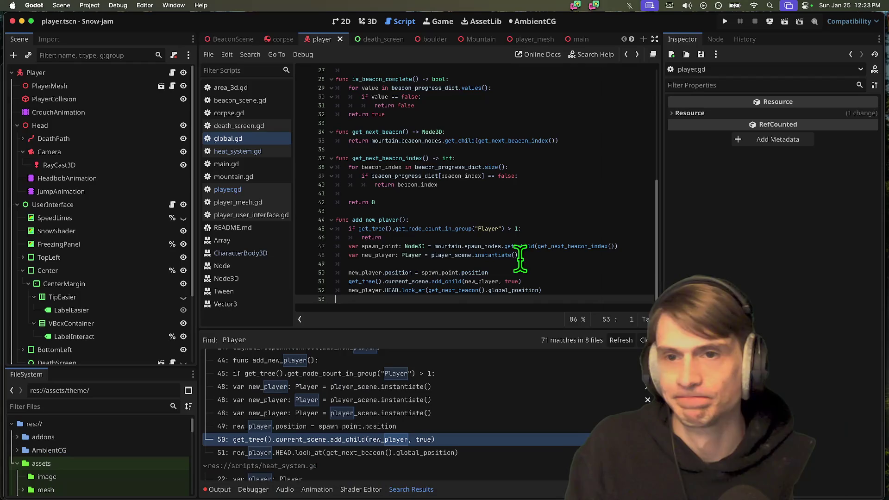
{"action": "key", "text": "super+Tab"}
{"action": "key", "text": "super+Tab"}
{"action": "key", "text": "super+Tab"}
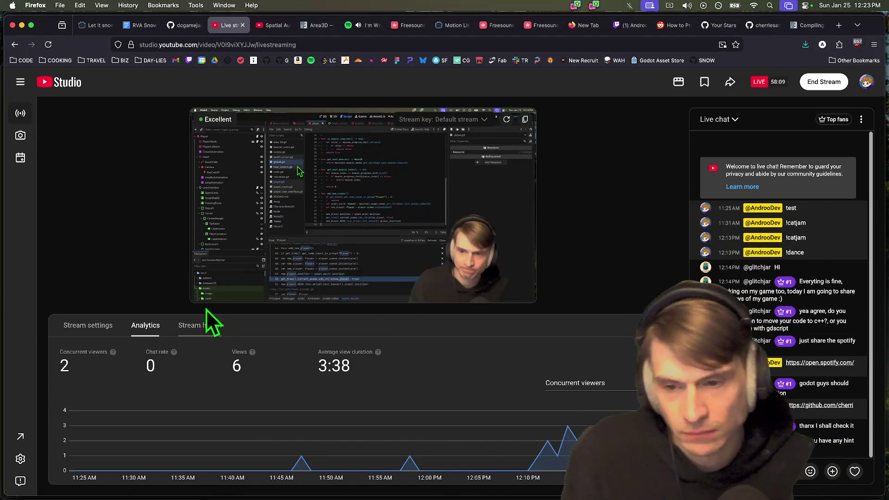
{"action": "key", "text": "ctrl+Tab"}
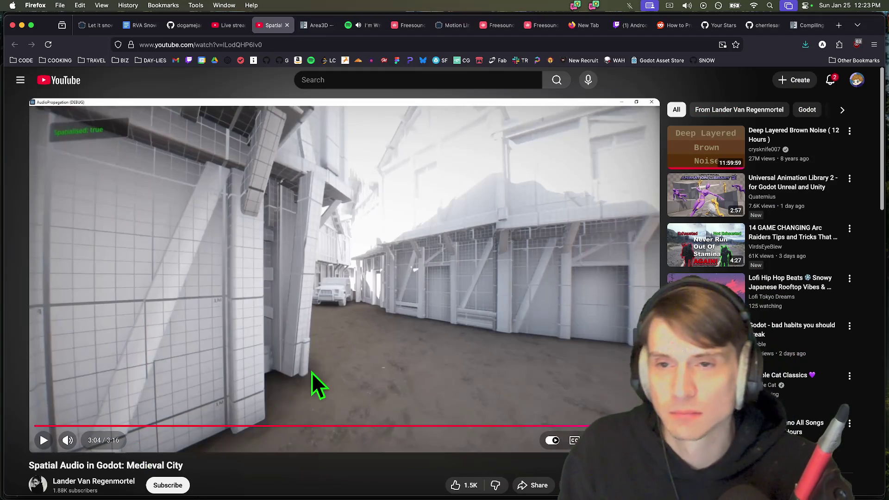
{"action": "key", "text": "ctrl+Tab"}
{"action": "key", "text": "ctrl+Tab"}
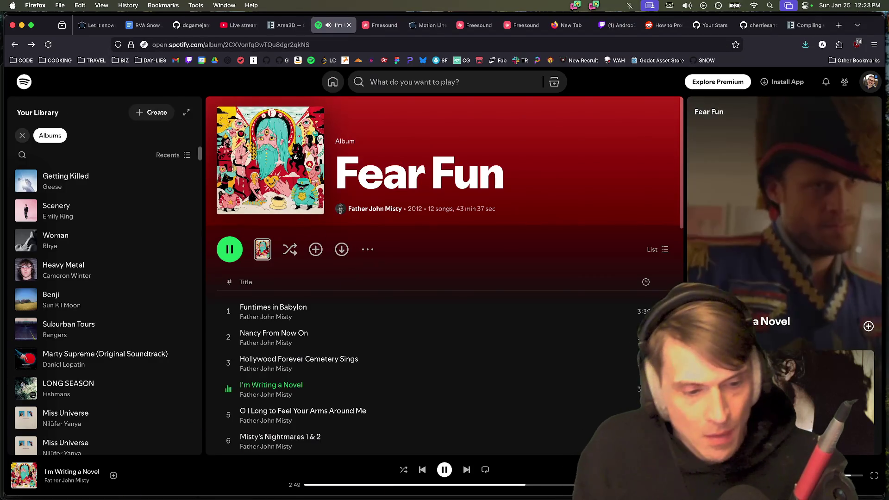
{"action": "key", "text": "super+Tab"}
{"action": "key", "text": "super+Tab"}
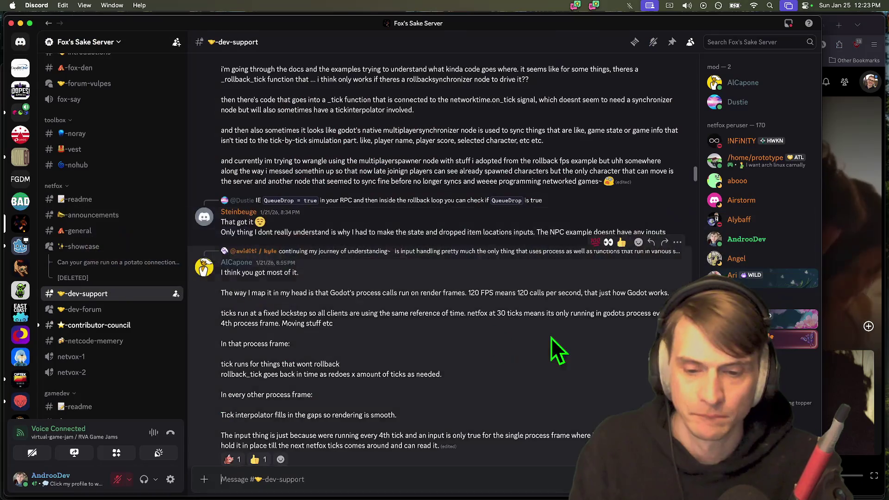
Step: Read RVA Game Jams' #local-game-jam chat, briefly enlarging the slot-machine GIF
{"action": "left_click", "coordinate": [21, 113]}
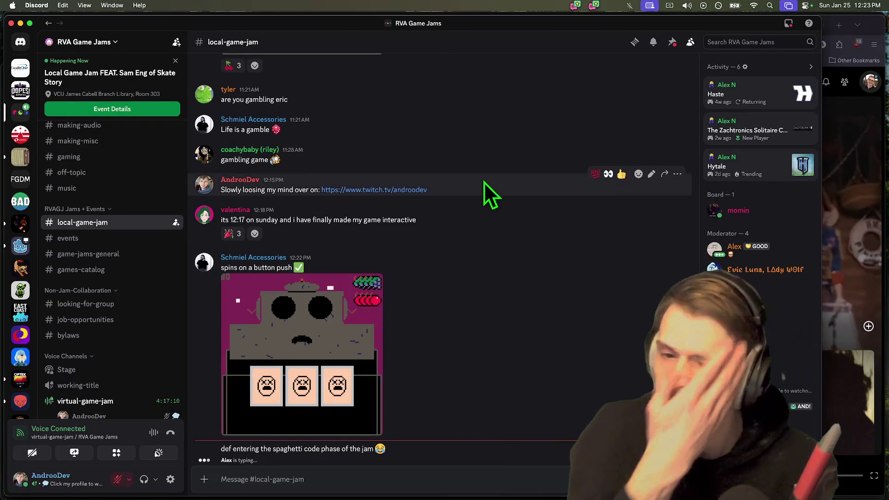
{"action": "triple_click", "coordinate": [468, 222]}
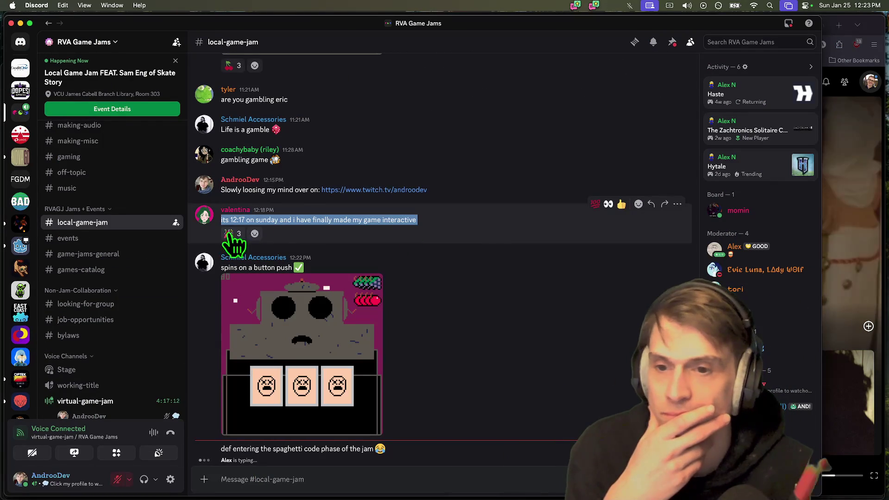
{"action": "left_click", "coordinate": [494, 375]}
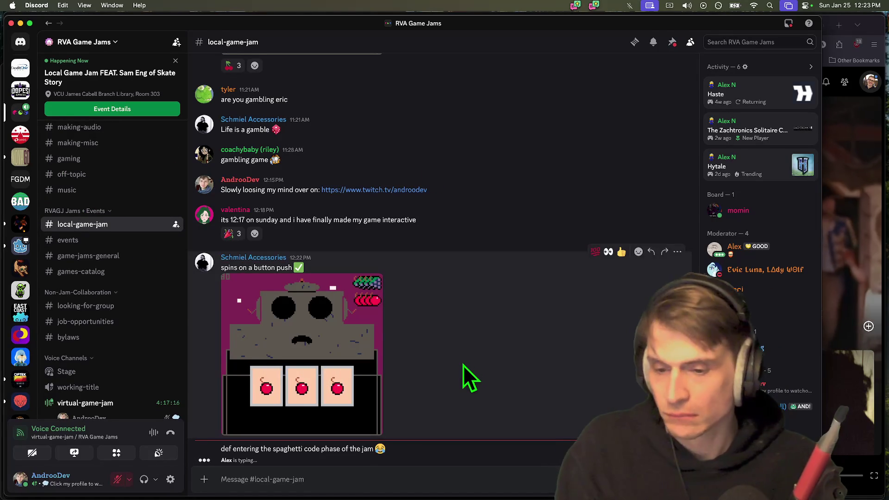
{"action": "left_click", "coordinate": [466, 480]}
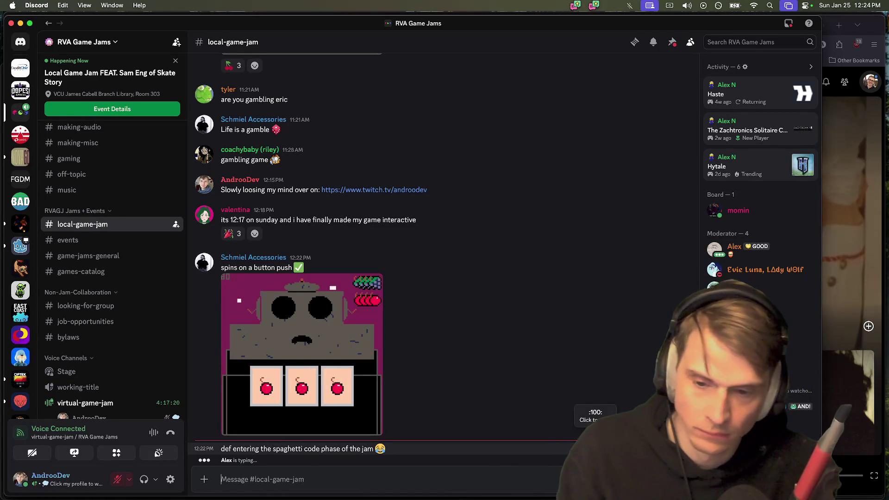
{"action": "left_click", "coordinate": [347, 366]}
{"action": "left_click", "coordinate": [504, 364]}
{"action": "scroll", "coordinate": [119, 199], "scroll_direction": "up", "scroll_amount": 5}
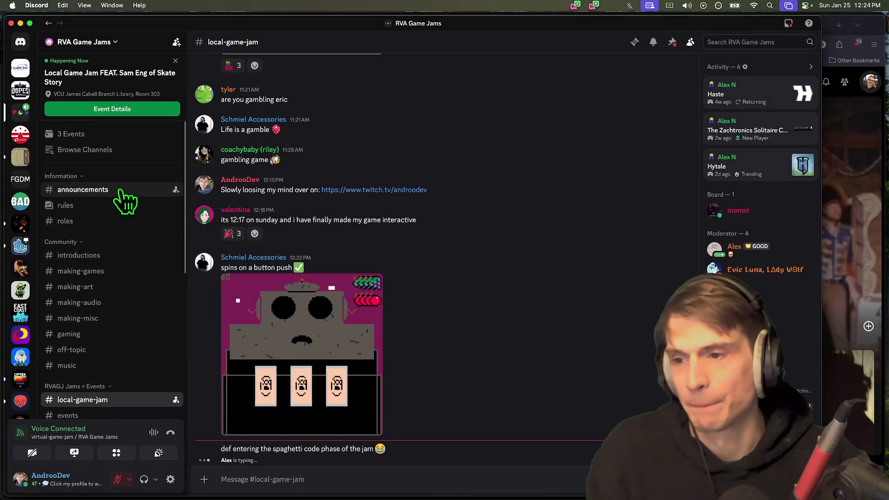
{"action": "scroll", "coordinate": [139, 209], "scroll_direction": "down", "scroll_amount": 10}
{"action": "scroll", "coordinate": [52, 191], "scroll_direction": "up", "scroll_amount": 2}
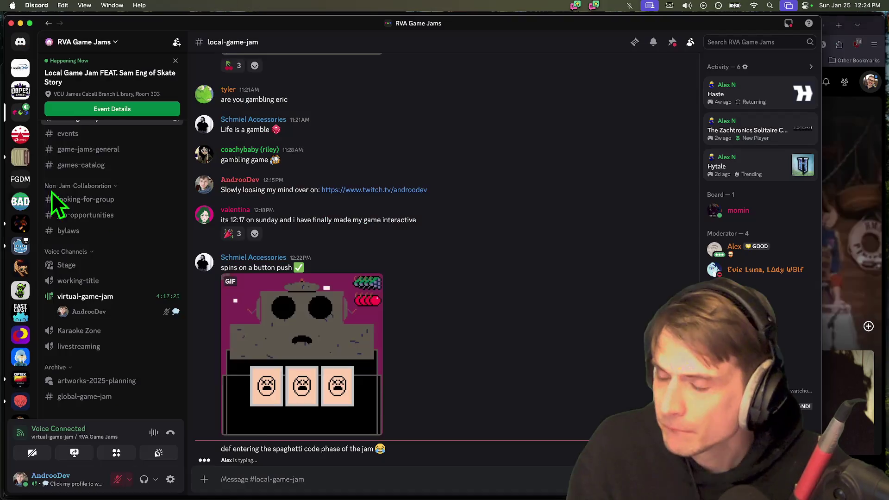
Step: Glance at Fox's Sake Server and IGDA DC, then bring the Godot editor forward
{"action": "left_click", "coordinate": [19, 225]}
{"action": "left_click", "coordinate": [20, 135]}
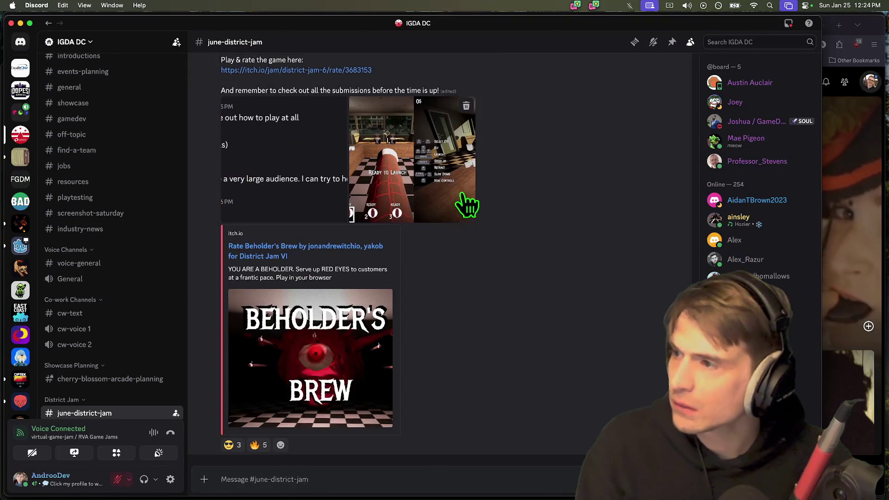
{"action": "key", "text": "super+Tab"}
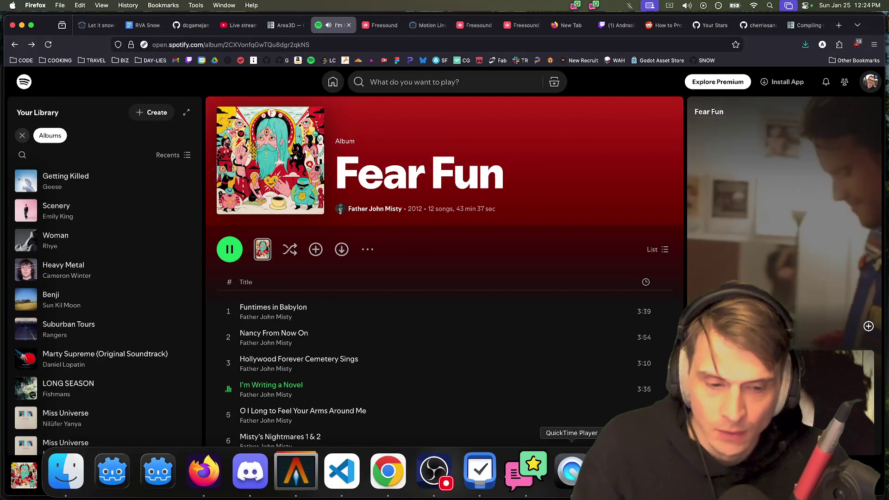
{"action": "left_click", "coordinate": [571, 470]}
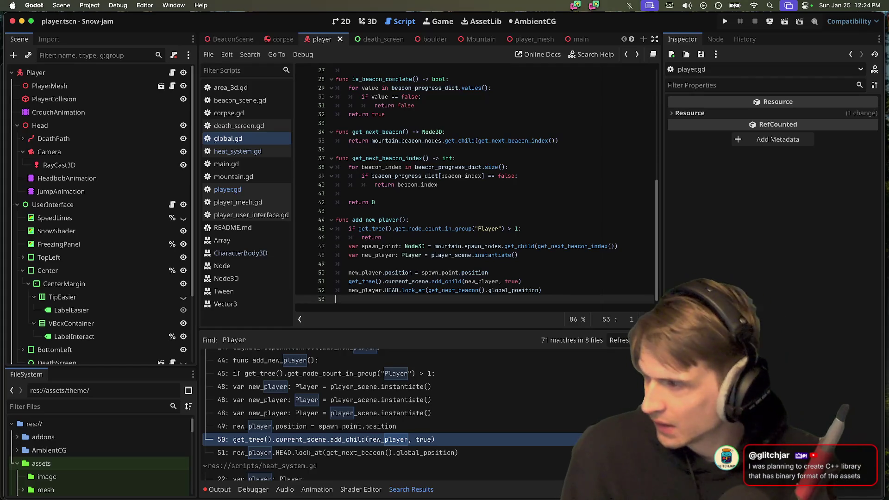
Step: Open and close Project > Export in Godot, then switch through Firefox to Discord
{"action": "left_click", "coordinate": [63, 4]}
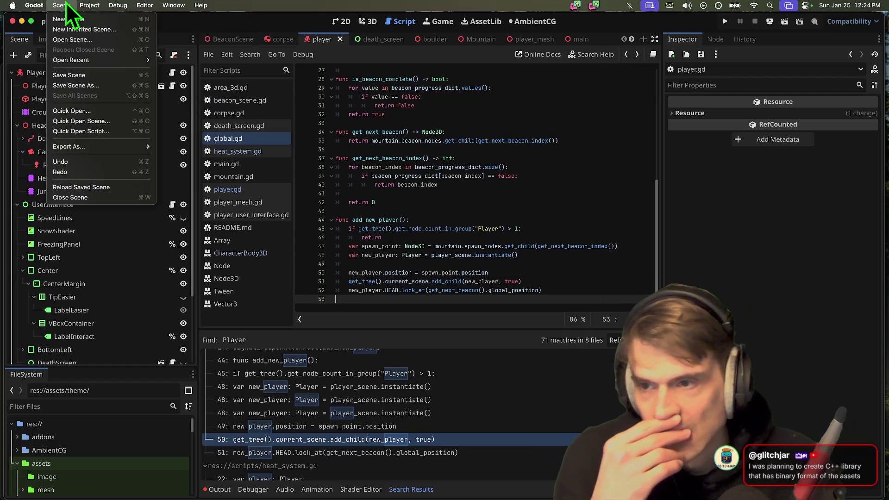
{"action": "mouse_move", "coordinate": [90, 5]}
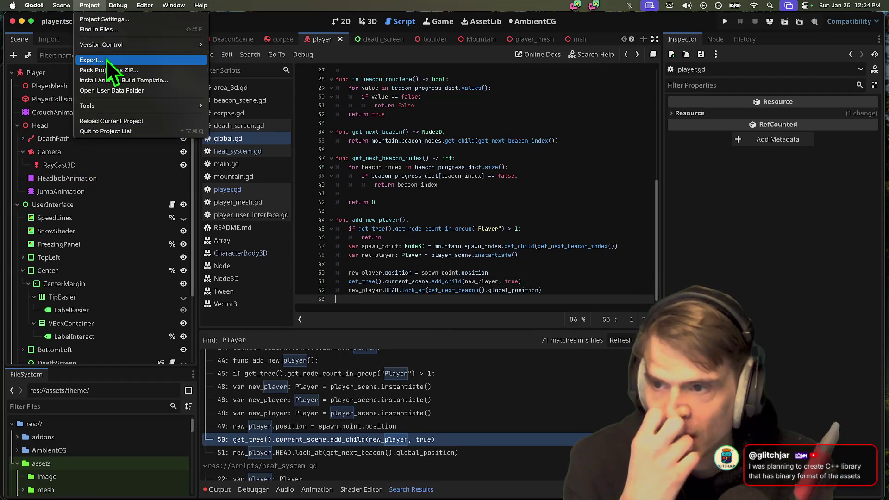
{"action": "left_click", "coordinate": [107, 59]}
{"action": "key", "text": "Escape"}
{"action": "key", "text": "super+Tab"}
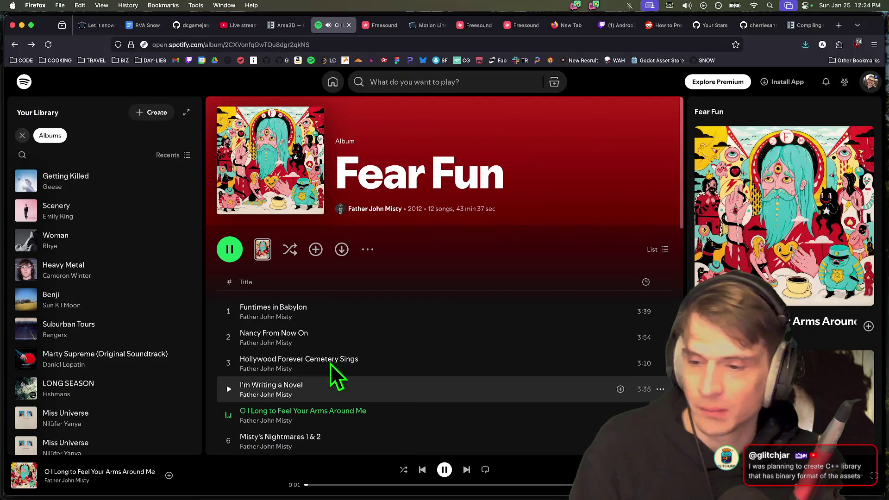
{"action": "key", "text": "super+Tab"}
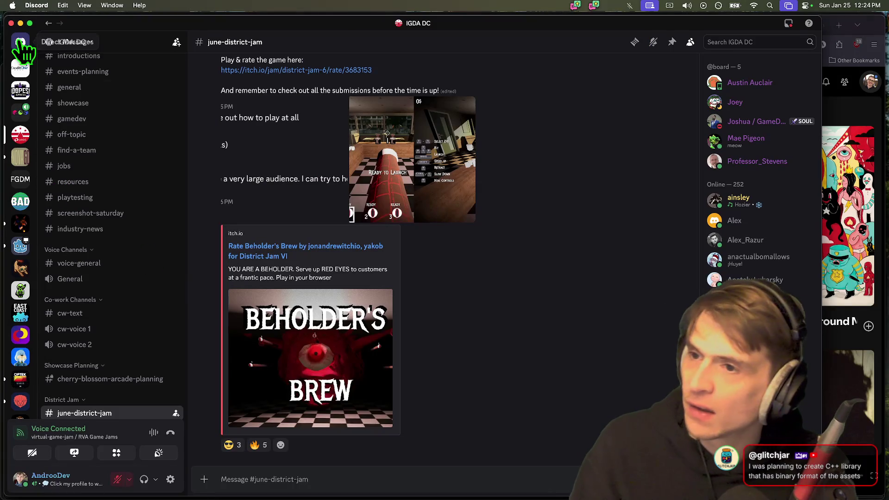
Step: Scroll through the RVA Local Jam 2026 Textural group chat in Discord
{"action": "left_click", "coordinate": [21, 43]}
{"action": "scroll", "coordinate": [114, 241], "scroll_direction": "down", "scroll_amount": 5}
{"action": "scroll", "coordinate": [107, 347], "scroll_direction": "down", "scroll_amount": 3}
{"action": "scroll", "coordinate": [106, 347], "scroll_direction": "up", "scroll_amount": 10}
{"action": "scroll", "coordinate": [100, 223], "scroll_direction": "down", "scroll_amount": 5}
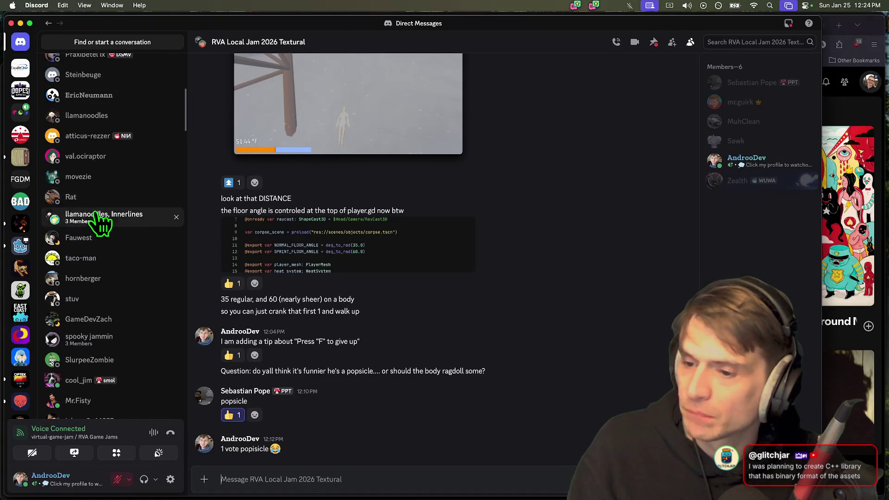
{"action": "scroll", "coordinate": [95, 213], "scroll_direction": "down", "scroll_amount": 10}
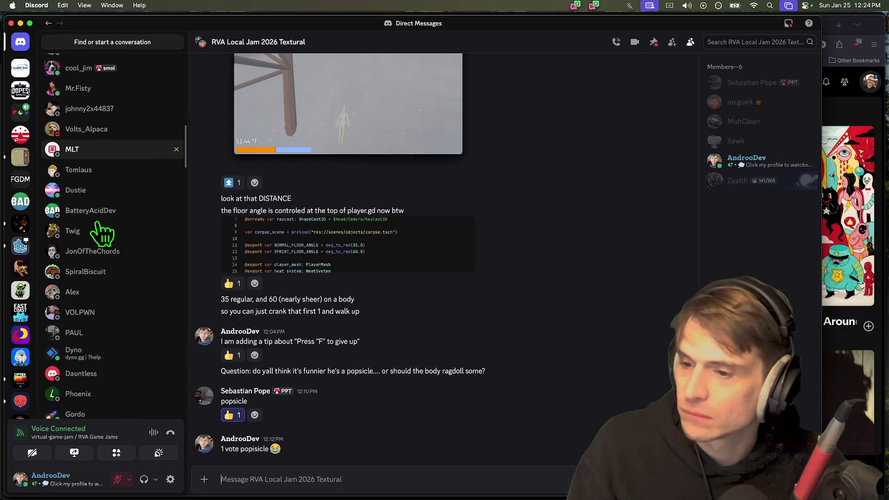
{"action": "scroll", "coordinate": [102, 234], "scroll_direction": "down", "scroll_amount": 7}
{"action": "scroll", "coordinate": [102, 237], "scroll_direction": "up", "scroll_amount": 15}
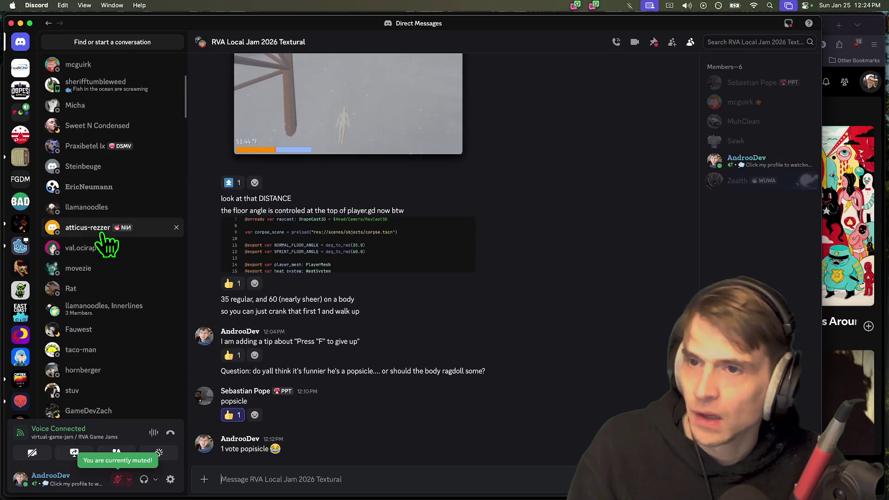
{"action": "scroll", "coordinate": [103, 236], "scroll_direction": "up", "scroll_amount": 5}
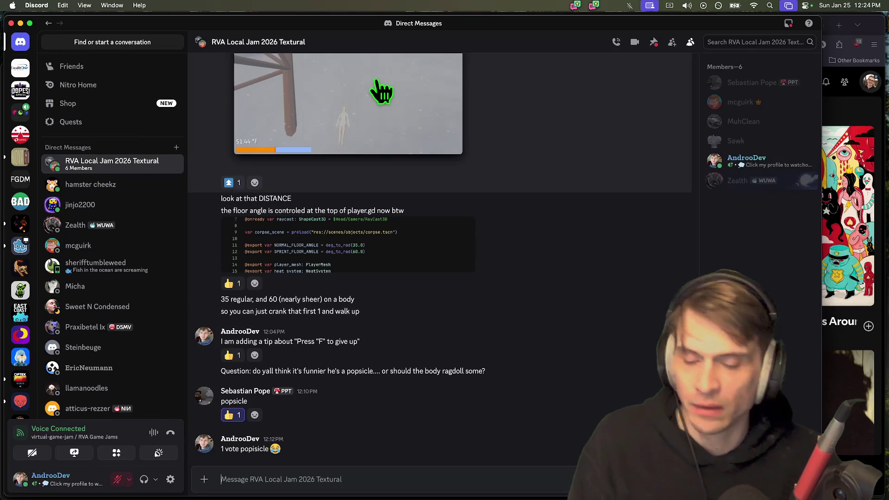
Step: Switch to Firefox's GitHub Your Stars page and scroll the starred repositories list
{"action": "key", "text": "super+Tab"}
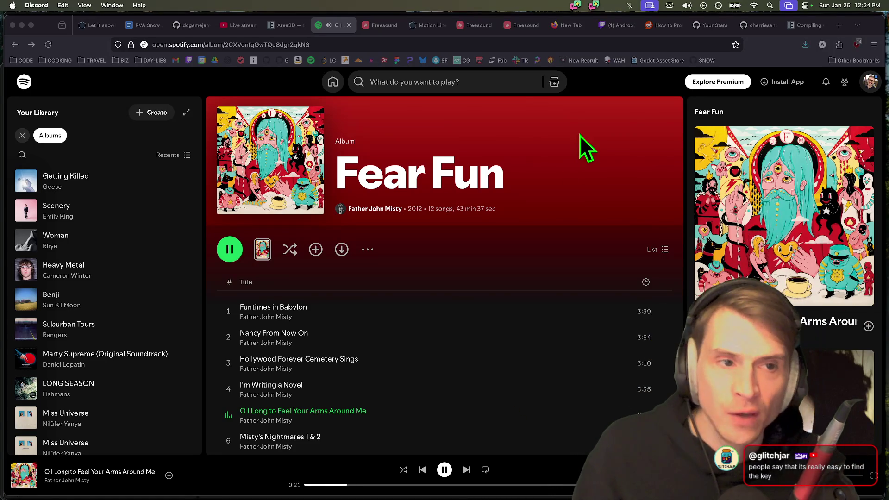
{"action": "left_click", "coordinate": [713, 25]}
{"action": "left_click", "coordinate": [812, 321]}
{"action": "scroll", "coordinate": [812, 321], "scroll_direction": "down", "scroll_amount": 1}
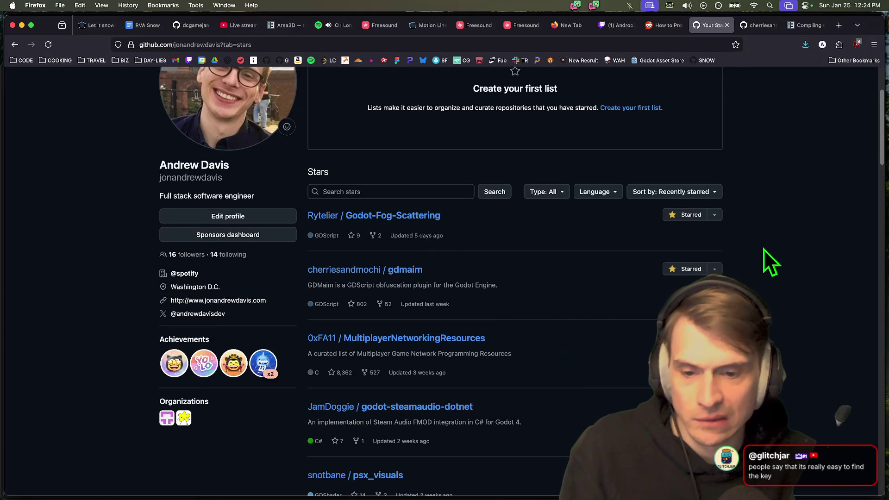
Step: Cycle through Godot and Discord back to Firefox, then open the gdmaim repository page
{"action": "key", "text": "super+Tab"}
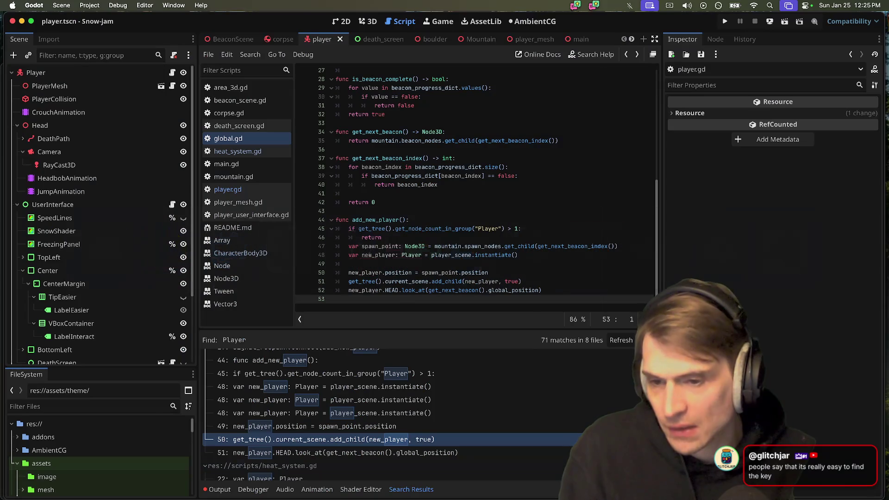
{"action": "left_click", "coordinate": [225, 477]}
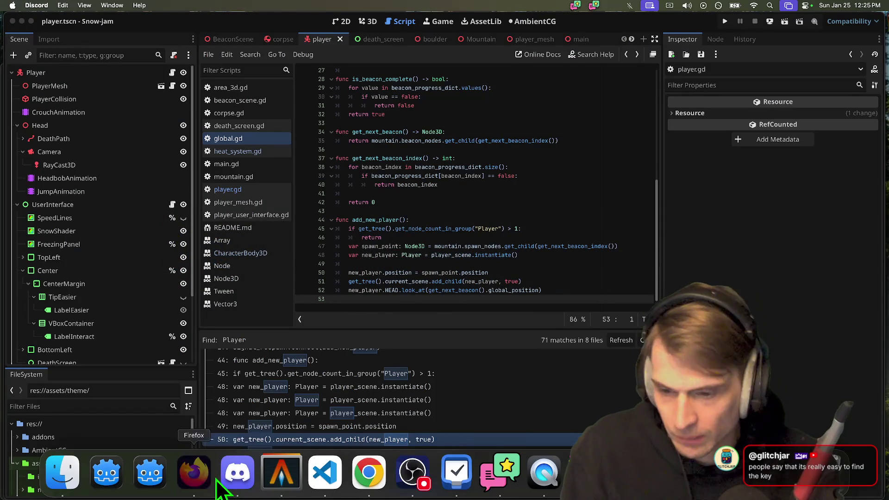
{"action": "left_click", "coordinate": [214, 482]}
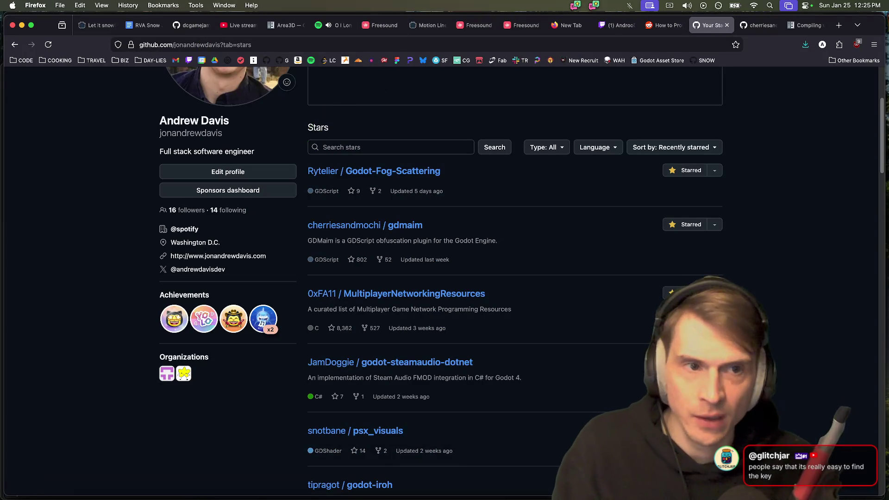
{"action": "left_click", "coordinate": [759, 25]}
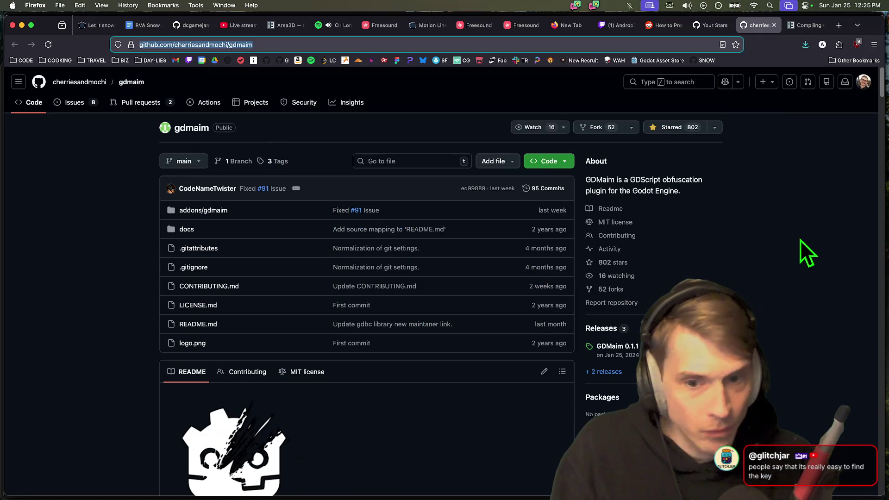
Step: Scroll through the gdmaim README, then bring Discord and then Godot to the front
{"action": "scroll", "coordinate": [789, 239], "scroll_direction": "down", "scroll_amount": 10}
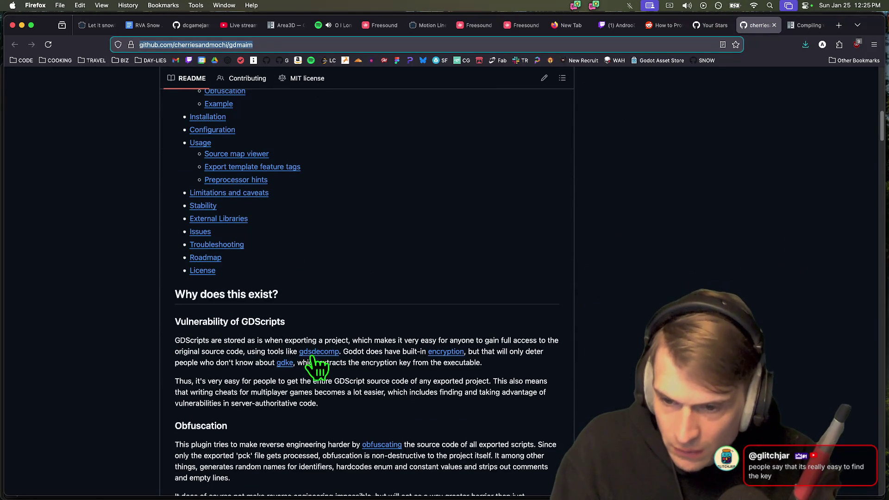
{"action": "scroll", "coordinate": [450, 362], "scroll_direction": "down", "scroll_amount": 1}
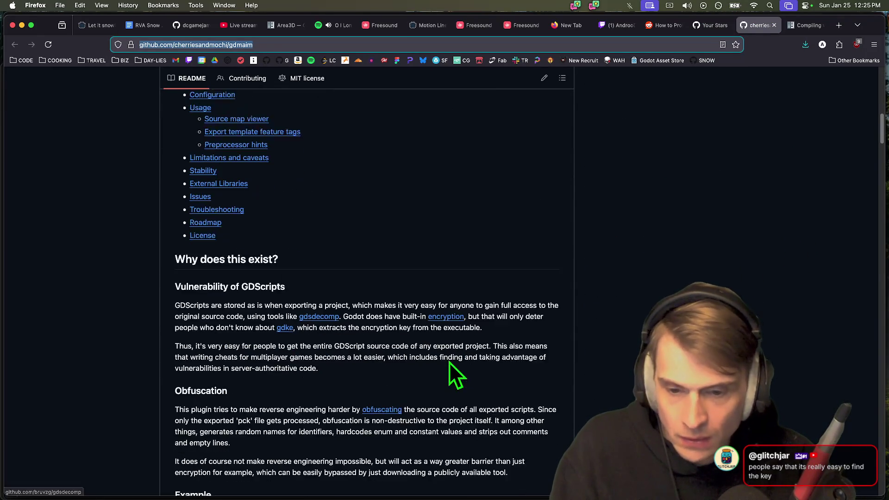
{"action": "scroll", "coordinate": [630, 371], "scroll_direction": "down", "scroll_amount": 10}
{"action": "scroll", "coordinate": [624, 375], "scroll_direction": "down", "scroll_amount": 15}
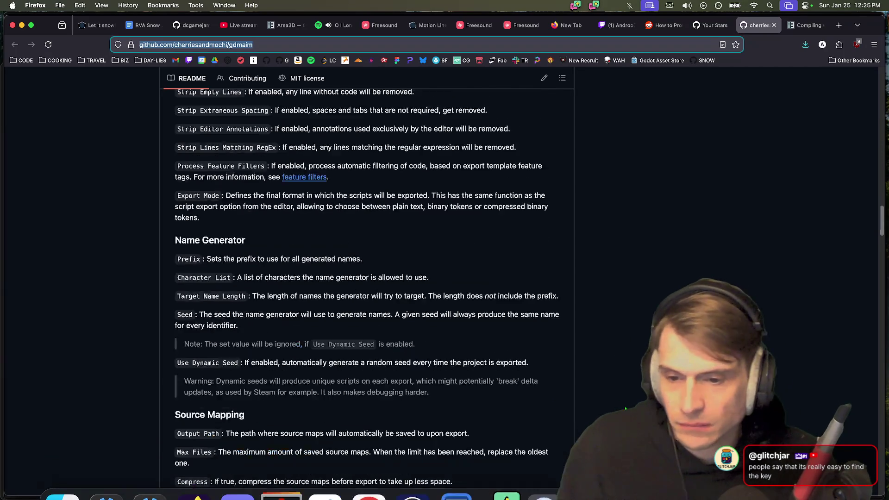
{"action": "scroll", "coordinate": [625, 408], "scroll_direction": "down", "scroll_amount": 15}
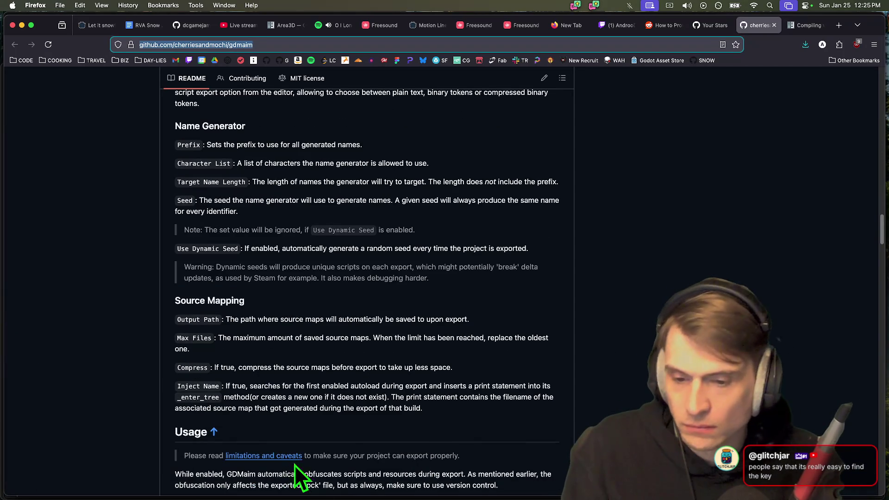
{"action": "scroll", "coordinate": [293, 467], "scroll_direction": "down", "scroll_amount": 15}
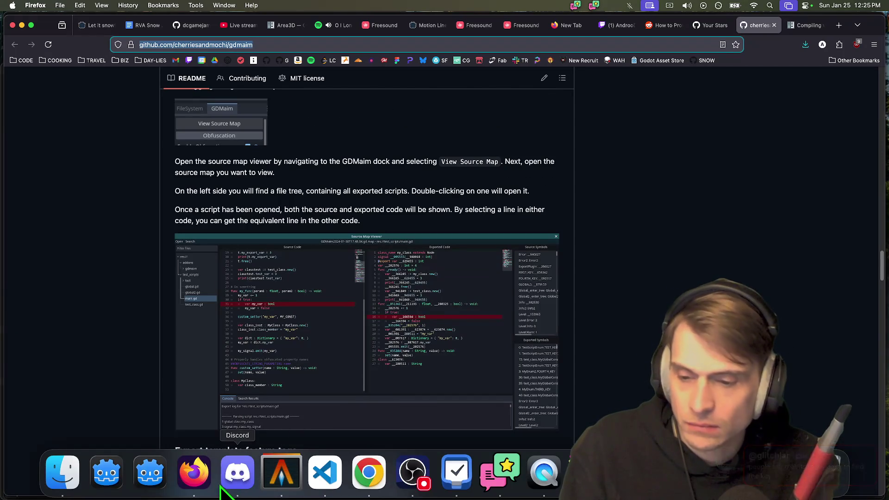
{"action": "left_click", "coordinate": [222, 485]}
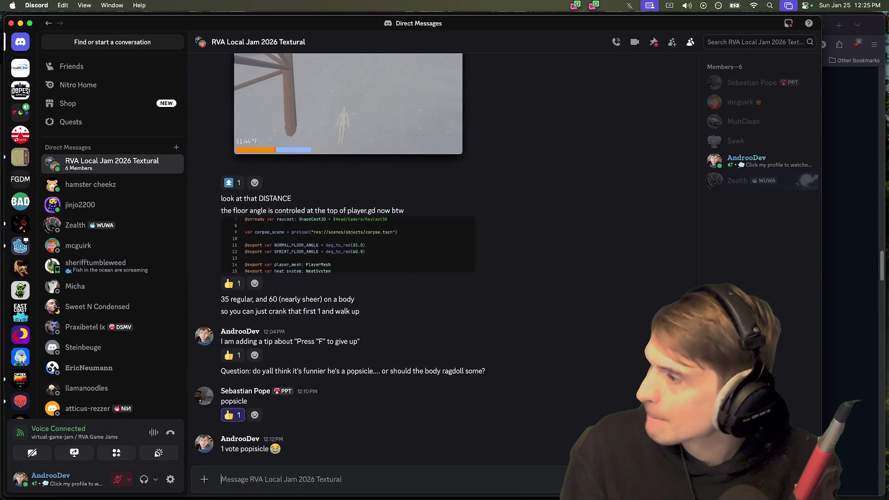
{"action": "key", "text": "super+Tab"}
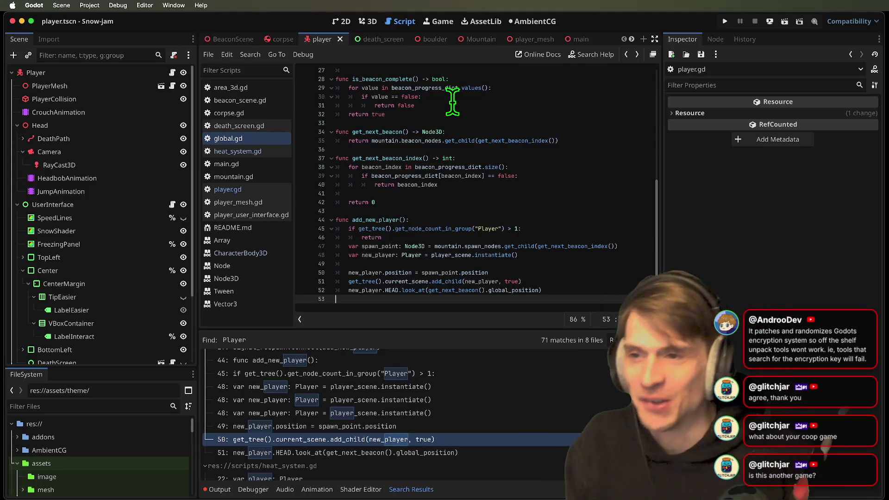
Step: Launch Snow-jam for a short test run, then end the debug session
{"action": "key", "text": "super+b"}
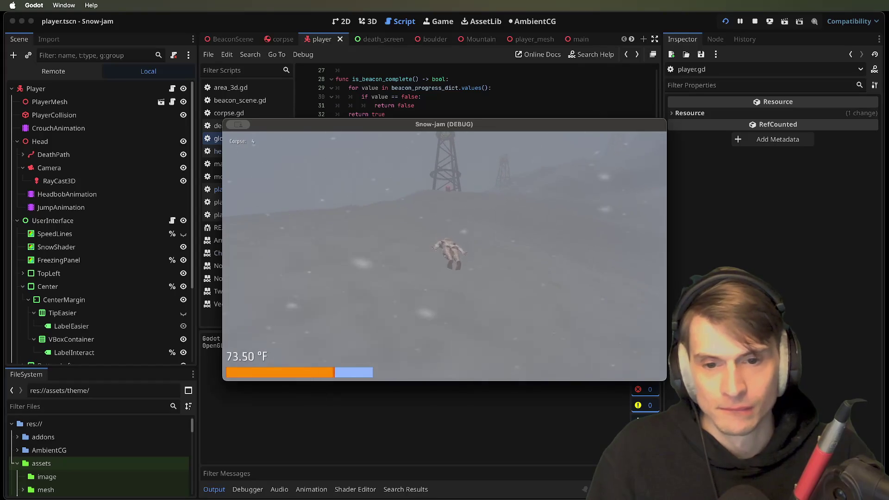
{"action": "key", "text": "Escape"}
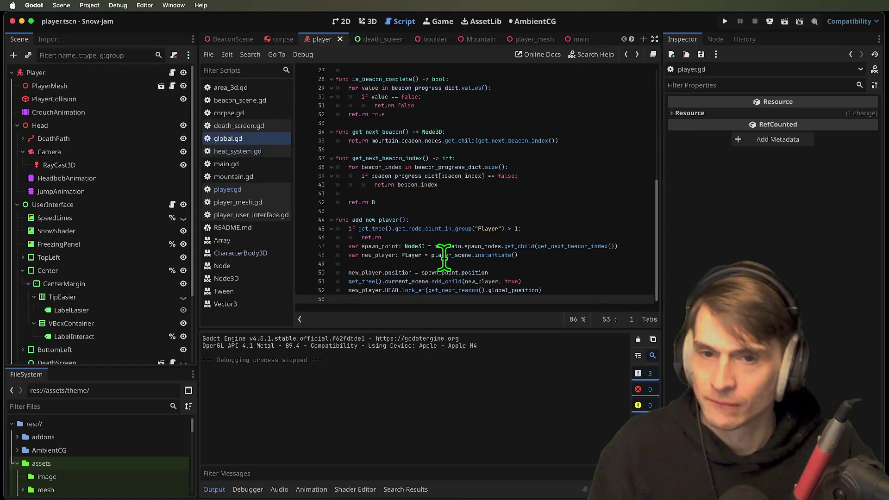
Step: In the main scene, drop the AudioStreamPlayer volume from -15 to -20 dB and launch the game
{"action": "left_click", "coordinate": [479, 38]}
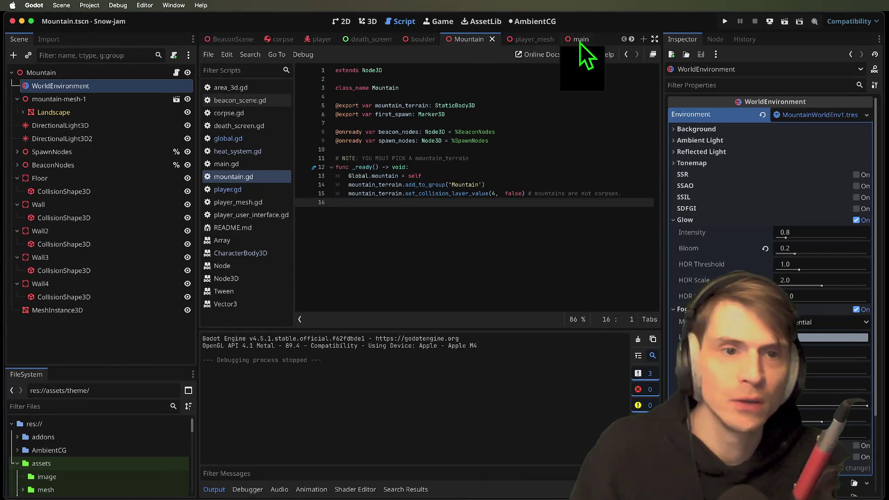
{"action": "left_click", "coordinate": [572, 39]}
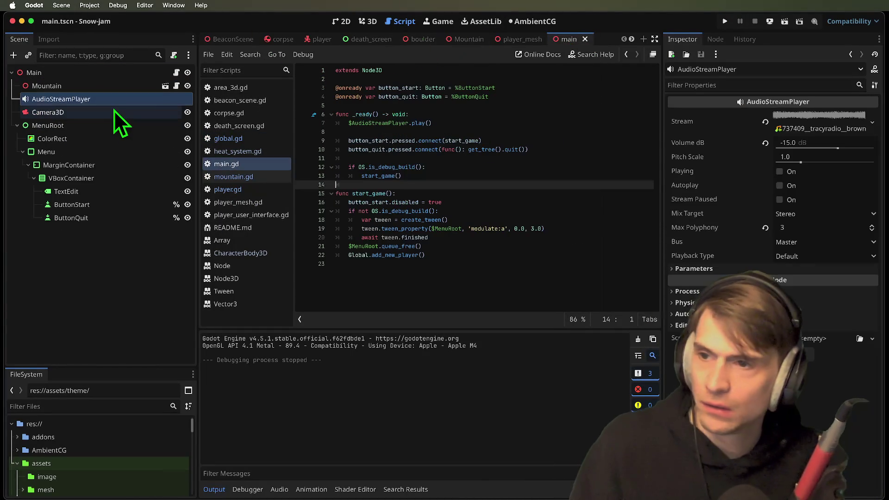
{"action": "left_click", "coordinate": [805, 142]}
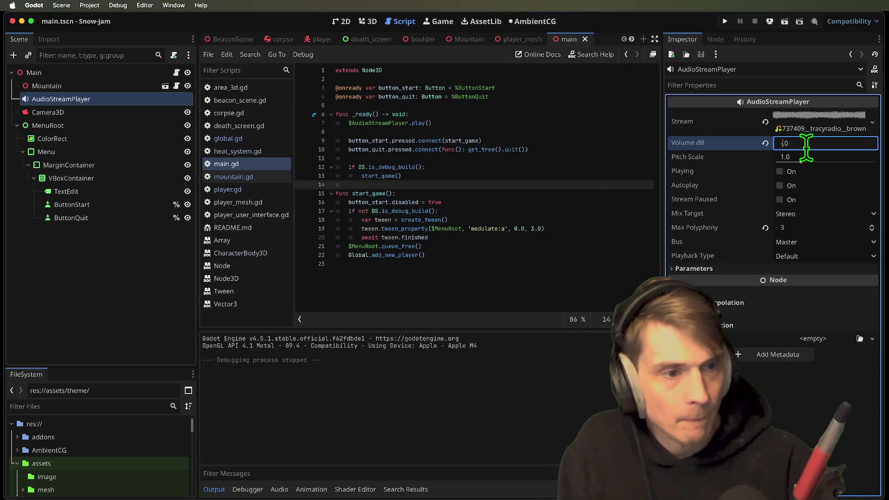
{"action": "key", "text": "super+b"}
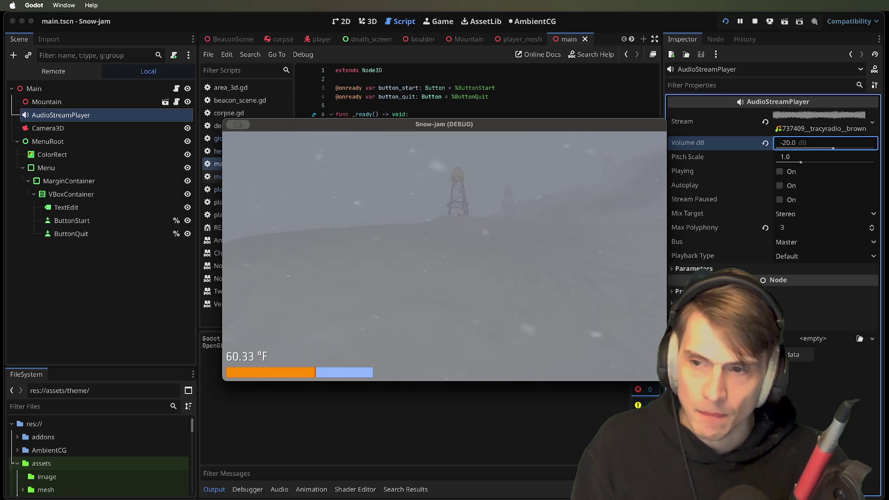
Step: Stop the game and set the menu music player's Max Polyphony to 1
{"action": "key", "text": "super+q"}
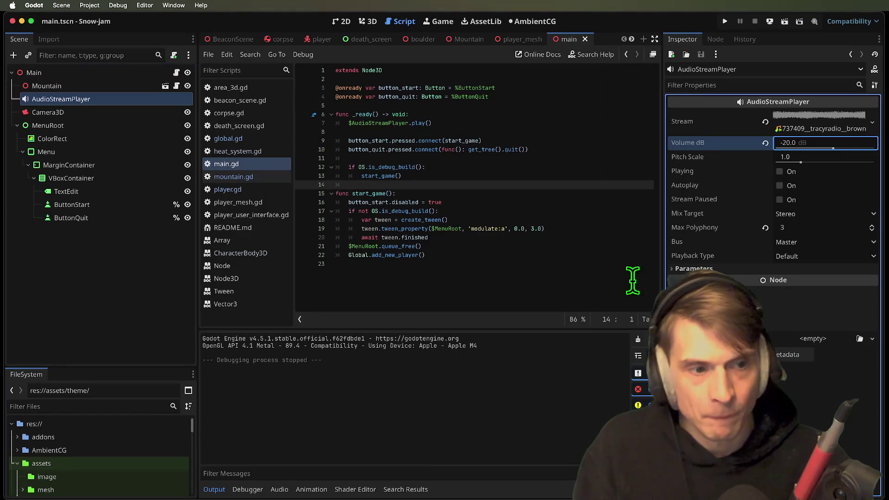
{"action": "left_click", "coordinate": [765, 228]}
{"action": "left_click", "coordinate": [814, 227]}
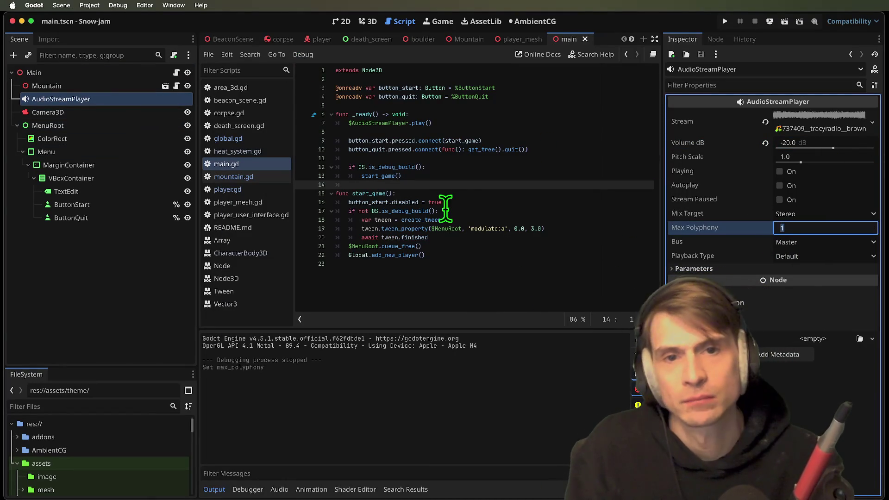
{"action": "left_click", "coordinate": [464, 270]}
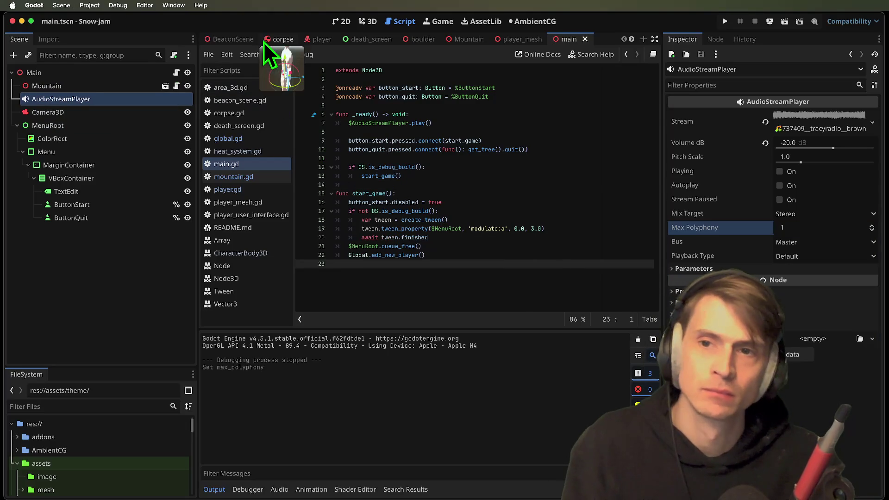
{"action": "left_click", "coordinate": [315, 40]}
Step: Collapse the Head and UserInterface nodes and move sfx_walk to be Player's first child
{"action": "scroll", "coordinate": [110, 343], "scroll_direction": "up", "scroll_amount": 5}
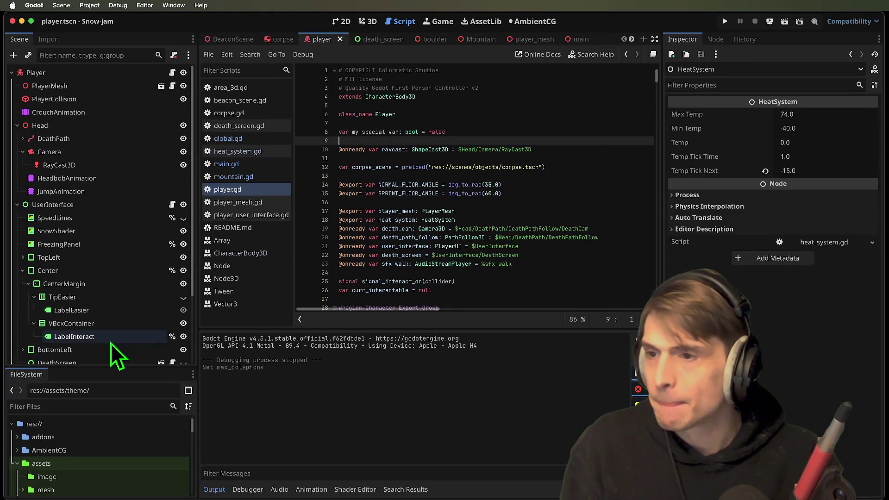
{"action": "double_click", "coordinate": [93, 129]}
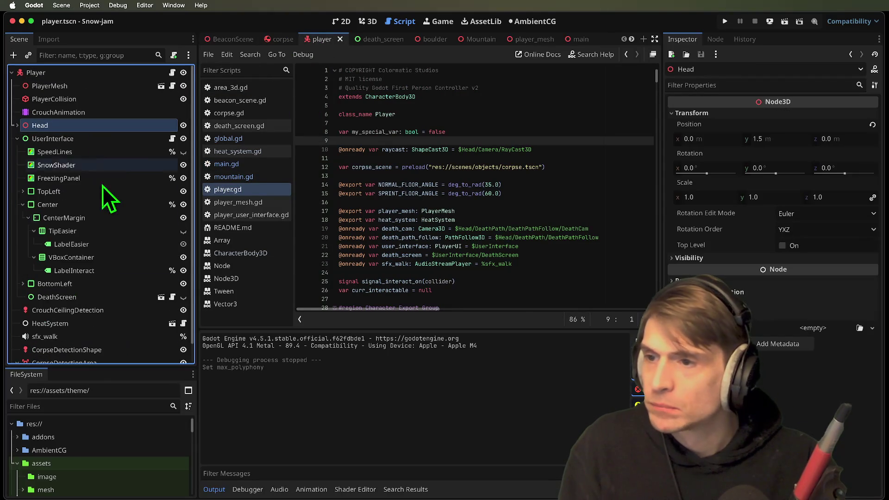
{"action": "double_click", "coordinate": [93, 136]}
{"action": "mouse_move", "coordinate": [94, 180]}
{"action": "left_mouse_down"}
{"action": "mouse_move", "coordinate": [55, 75]}
{"action": "mouse_move", "coordinate": [57, 84]}
{"action": "left_mouse_up"}
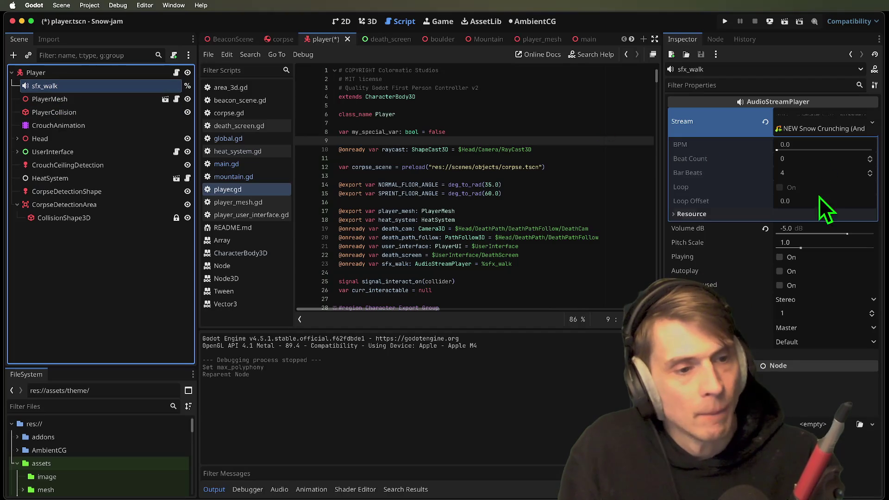
Step: Adjust sfx_walk's -5.0 footstep volume, save the player scene, and return to the main scene
{"action": "left_click", "coordinate": [814, 228]}
{"action": "left_click", "coordinate": [824, 228]}
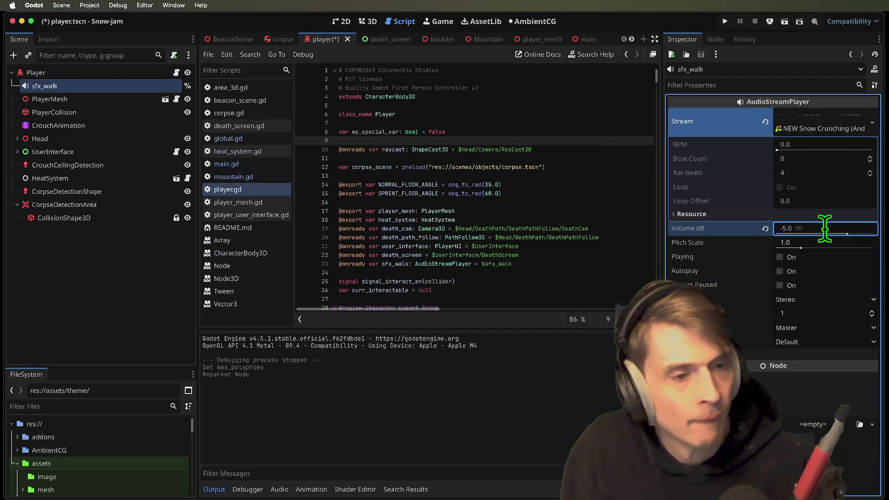
{"action": "key", "text": "super+s"}
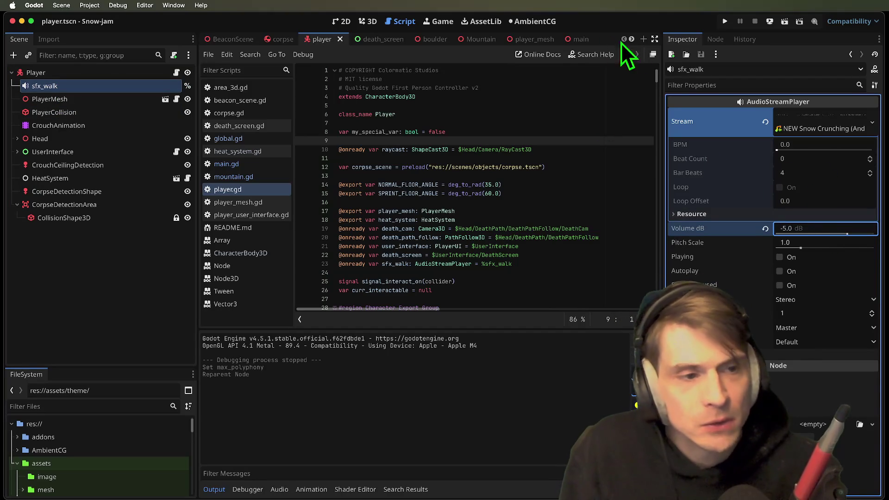
{"action": "left_click", "coordinate": [813, 130]}
{"action": "left_click", "coordinate": [815, 129]}
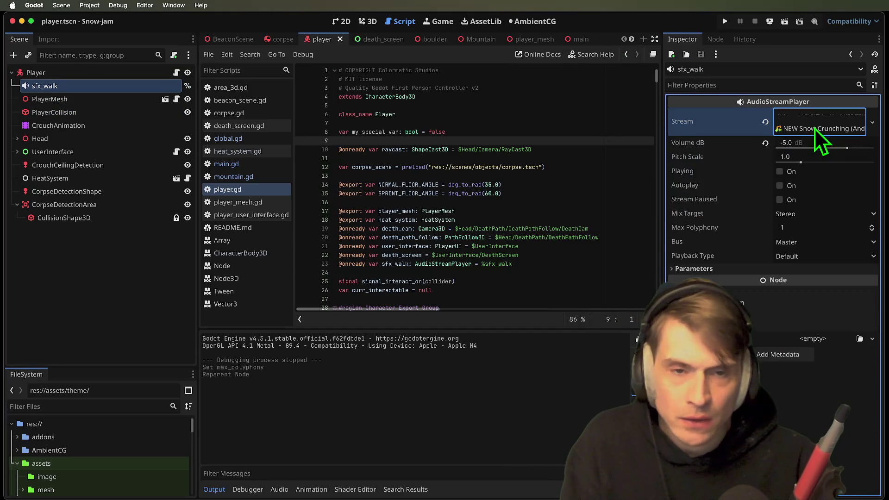
{"action": "left_click", "coordinate": [815, 129]}
{"action": "left_click", "coordinate": [590, 39]}
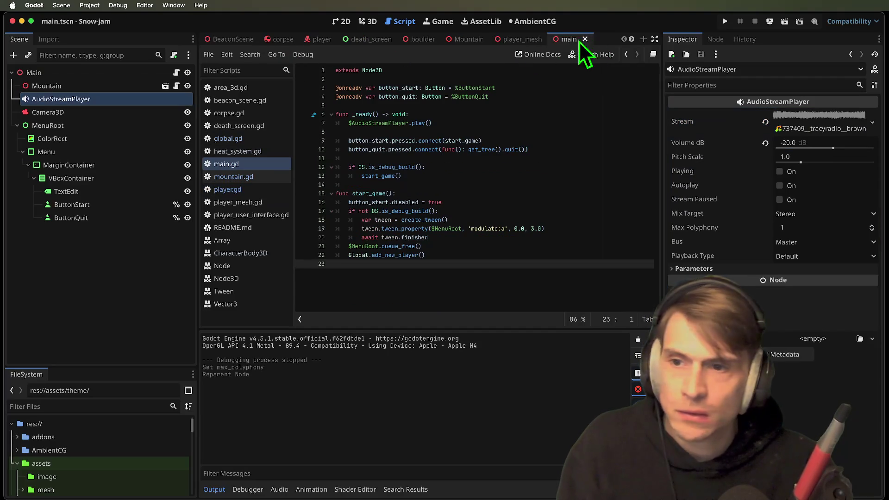
Step: Select the menu music player and set its Volume dB to -25
{"action": "left_click", "coordinate": [113, 88]}
{"action": "left_click", "coordinate": [106, 100]}
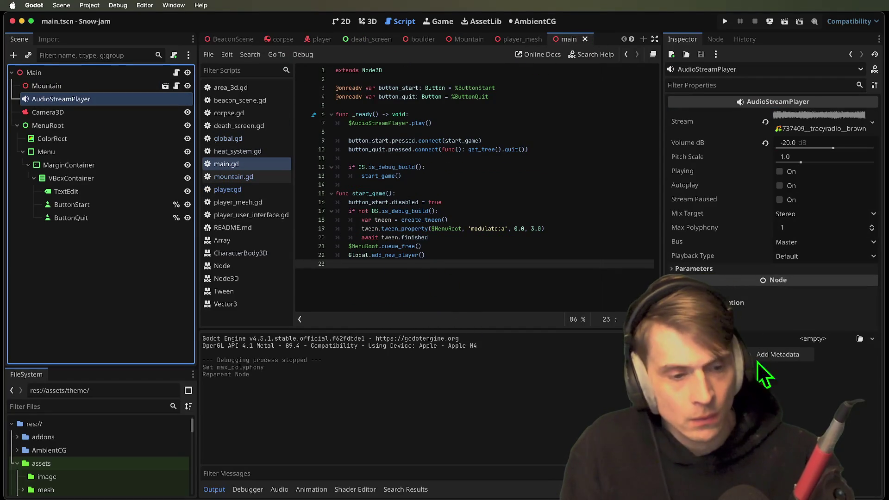
{"action": "left_click", "coordinate": [806, 143]}
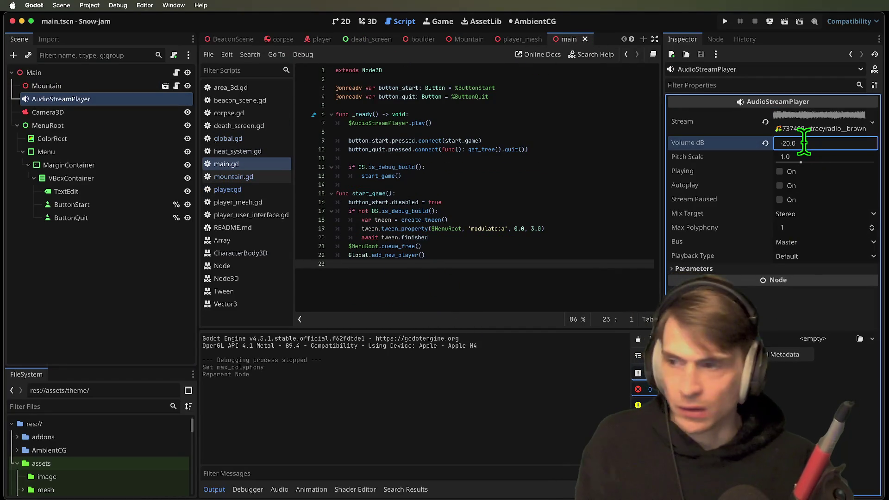
{"action": "key", "text": "BackSpace"}
{"action": "key", "text": "BackSpace"}
{"action": "key", "text": "BackSpace"}
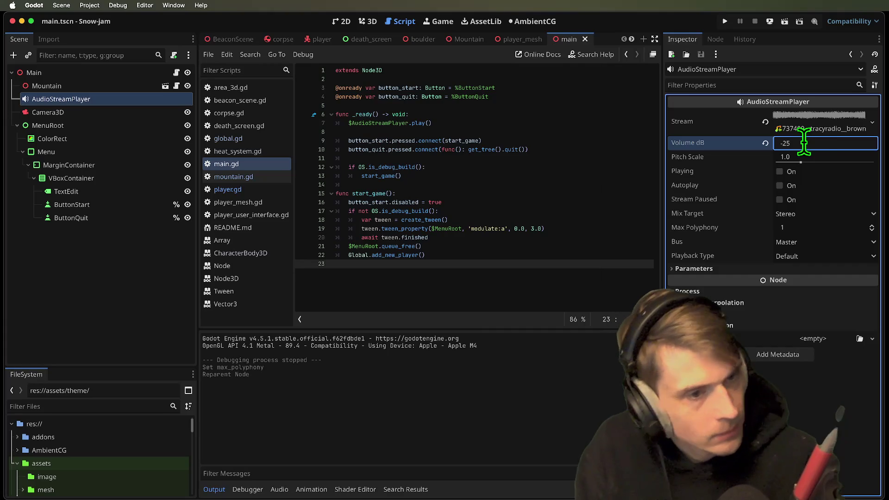
{"action": "key", "text": "Return"}
Step: Run the game to hear the quieter music, stop it, and relaunch it
{"action": "key", "text": "super+b"}
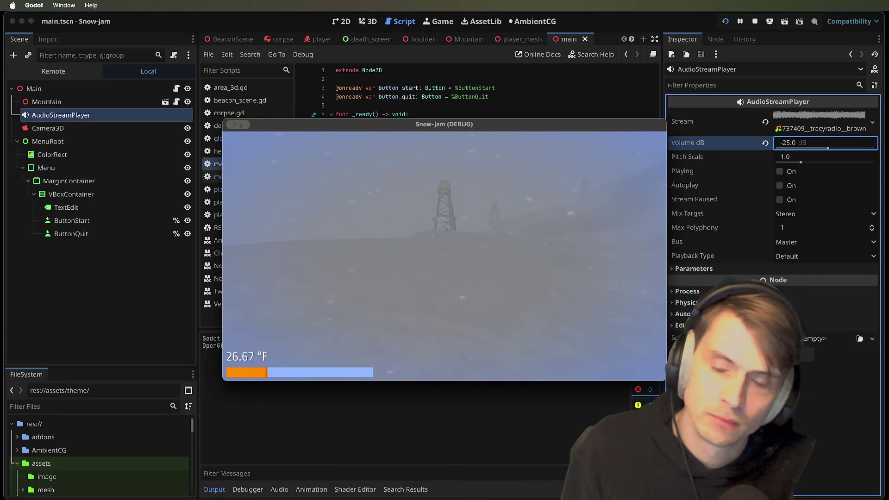
{"action": "key", "text": "Escape"}
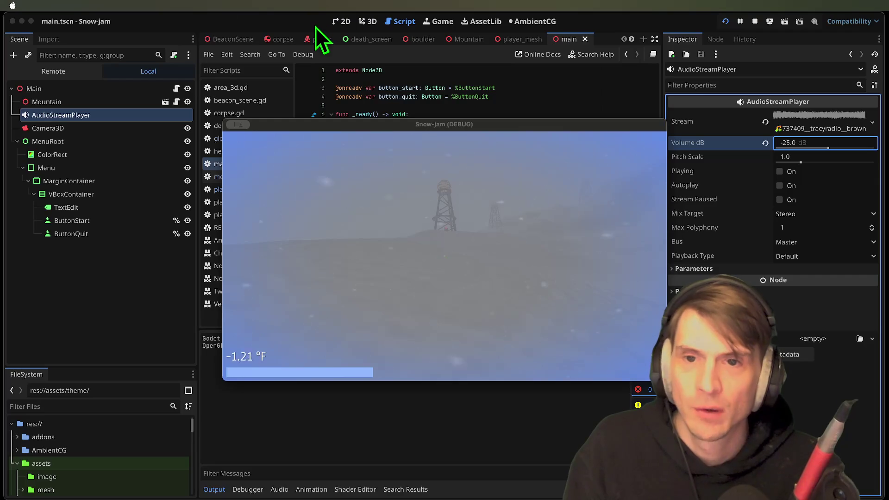
{"action": "left_click", "coordinate": [446, 258]}
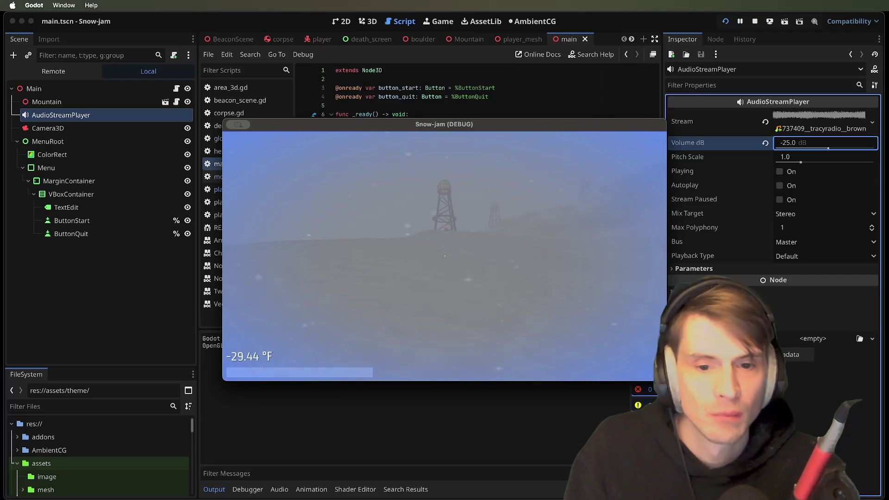
{"action": "key", "text": "Escape"}
{"action": "left_click", "coordinate": [445, 259]}
{"action": "key", "text": "super+q"}
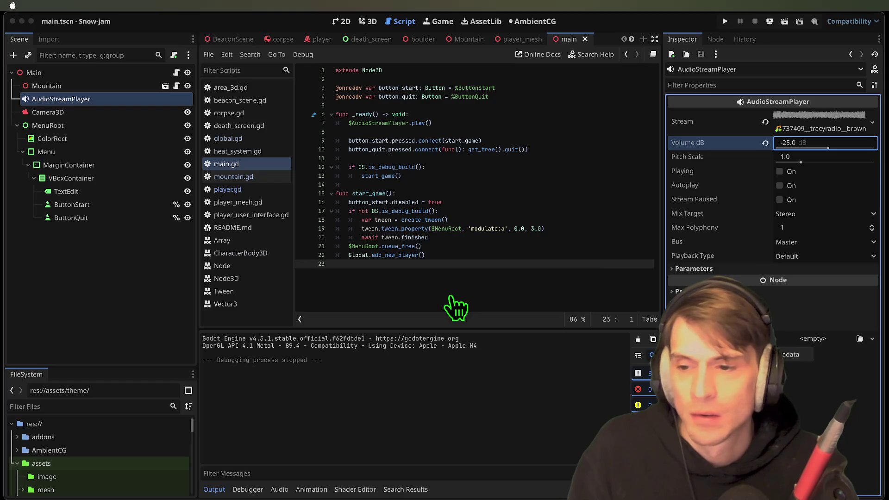
{"action": "key", "text": "super+b"}
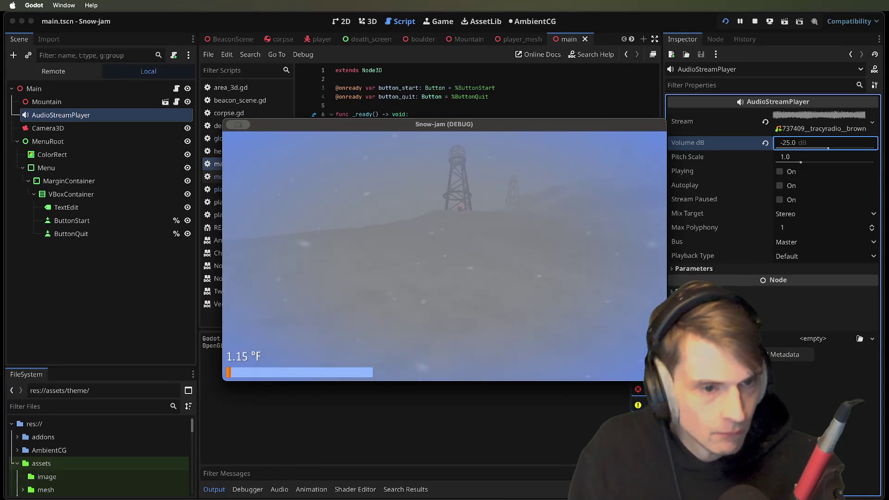
Step: Stop the game, set Playback Type to Stream, turn on Looping, and save the main scene
{"action": "key", "text": "super+q"}
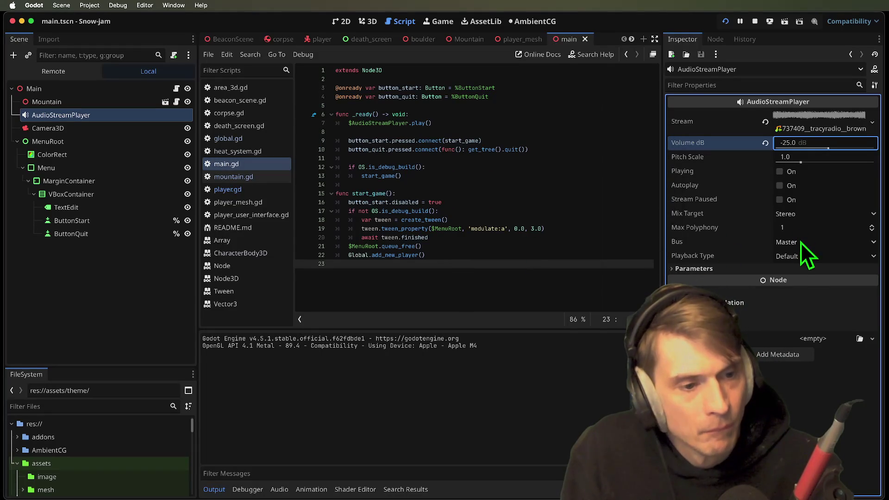
{"action": "left_click", "coordinate": [801, 257]}
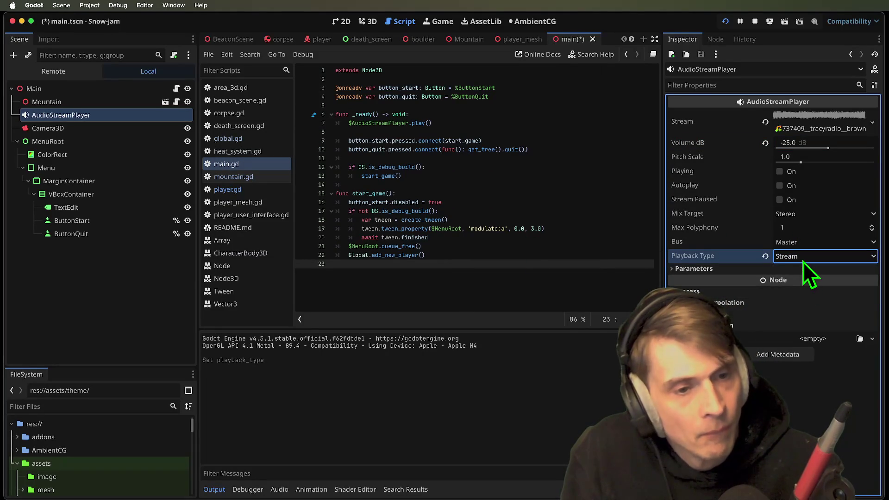
{"action": "left_click", "coordinate": [800, 270]}
{"action": "left_click", "coordinate": [812, 281]}
{"action": "key", "text": "ctrl+s"}
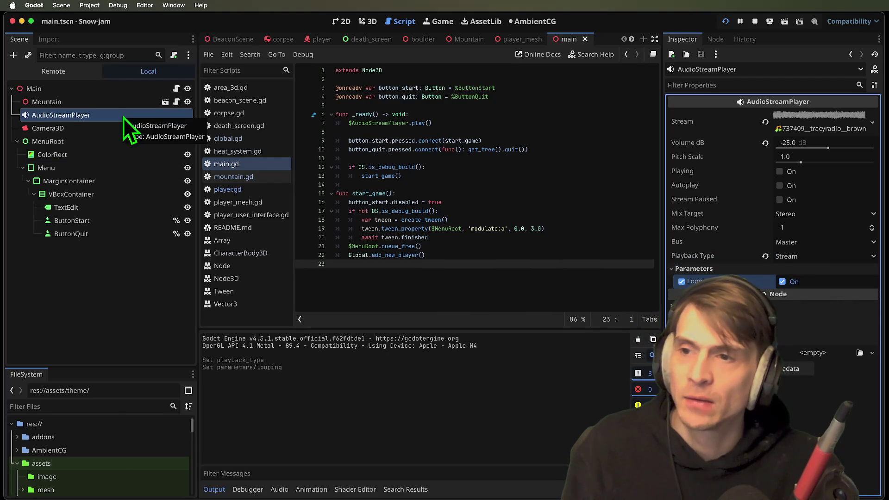
Step: Filter files by 'br' to check the brown-noise import settings, then test-run the game
{"action": "left_click", "coordinate": [123, 407]}
{"action": "type", "text": "br"}
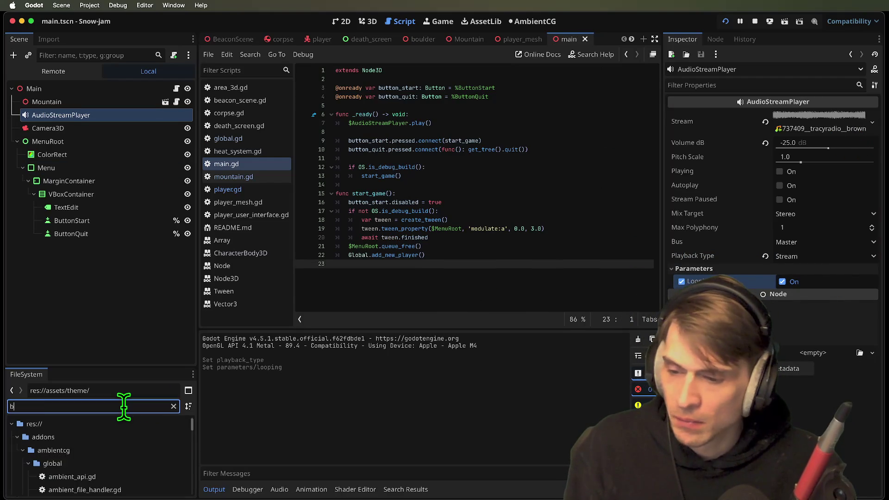
{"action": "double_click", "coordinate": [92, 493]}
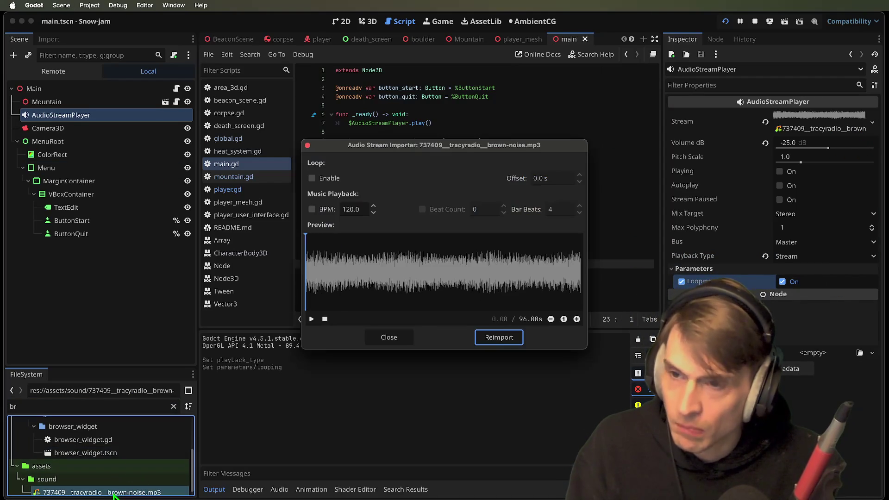
{"action": "left_click", "coordinate": [499, 338]}
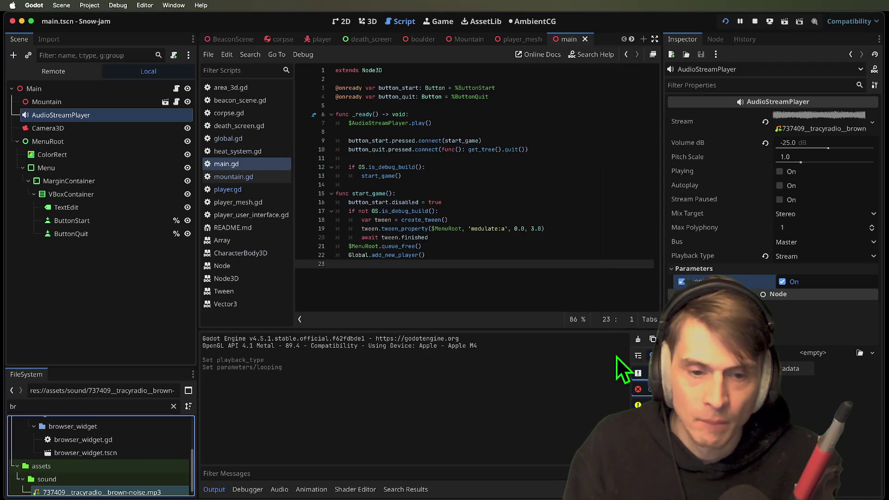
{"action": "key", "text": "super+b"}
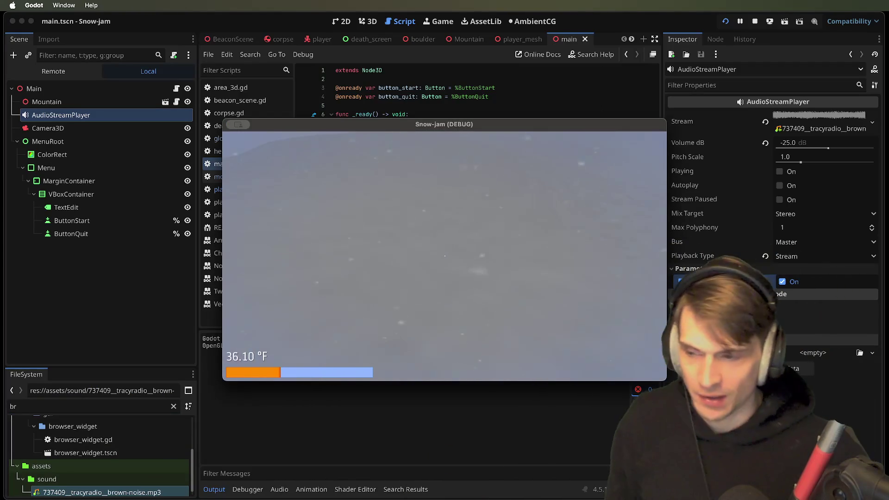
{"action": "key", "text": "super+period"}
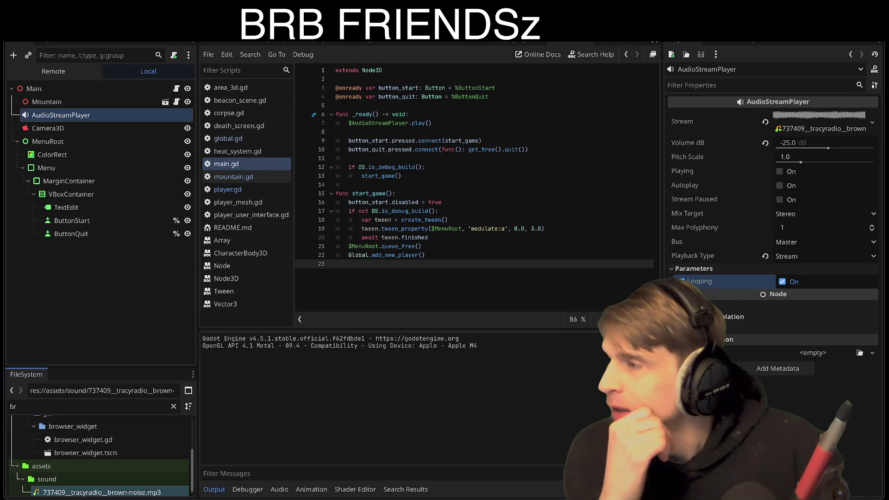
Step: Relaunch Snow-jam and focus the game window to play with the looping music
{"action": "key", "text": "super+b"}
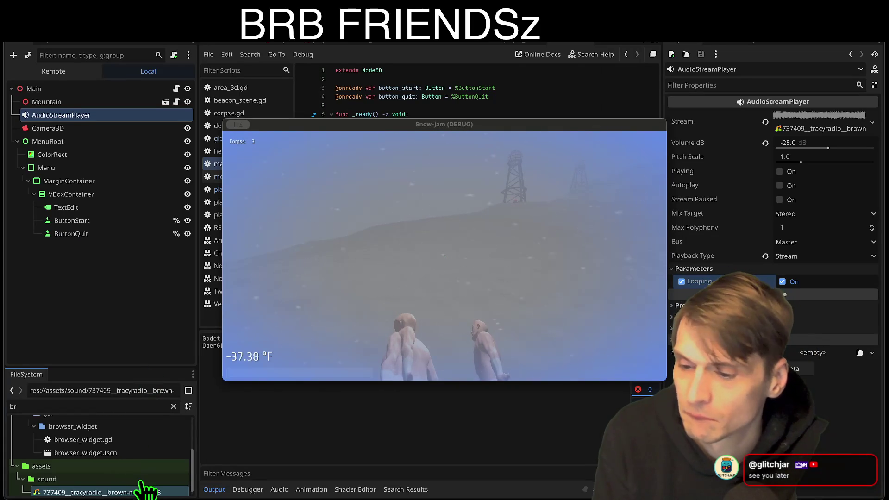
{"action": "left_click", "coordinate": [622, 273]}
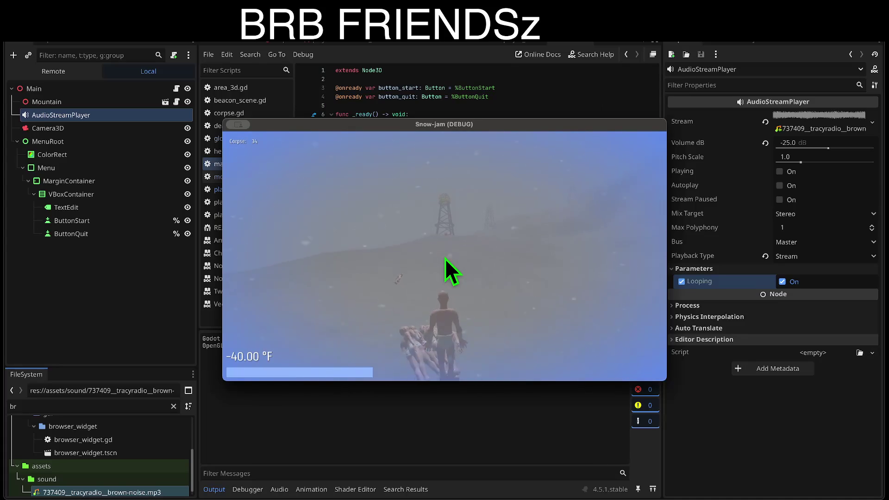
Step: Walk the newly respawned character forward toward the tower with W
{"action": "key", "text": "w"}
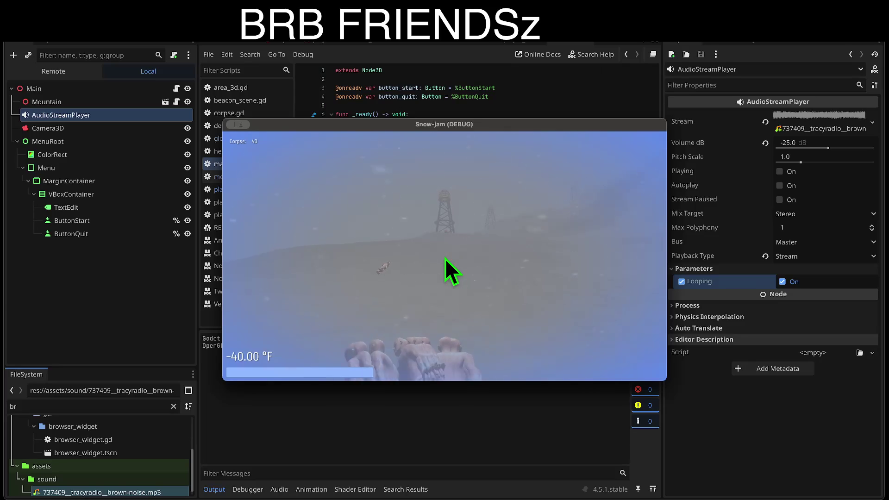
Step: Move the character up away from the bodies with W, then back with S
{"action": "key", "text": "w"}
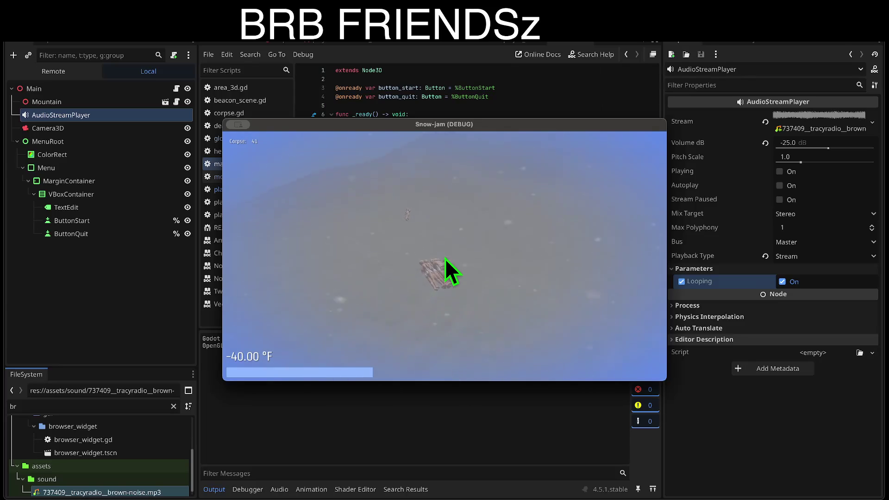
{"action": "key", "text": "s"}
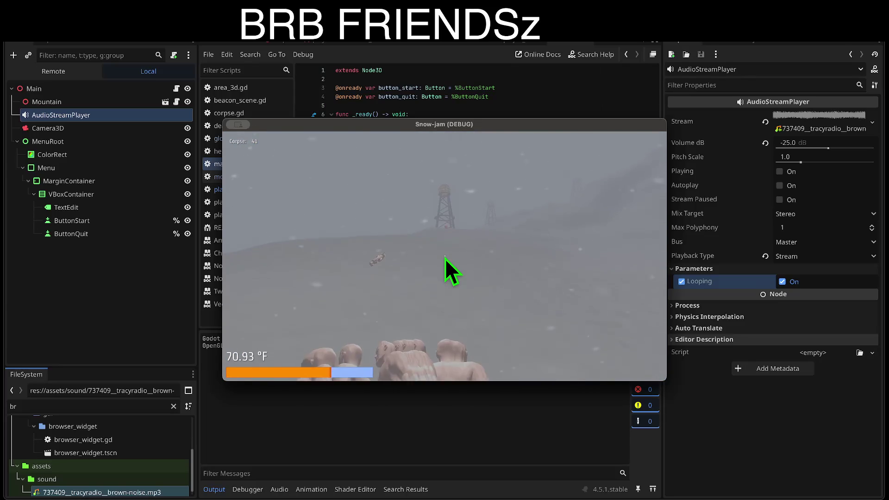